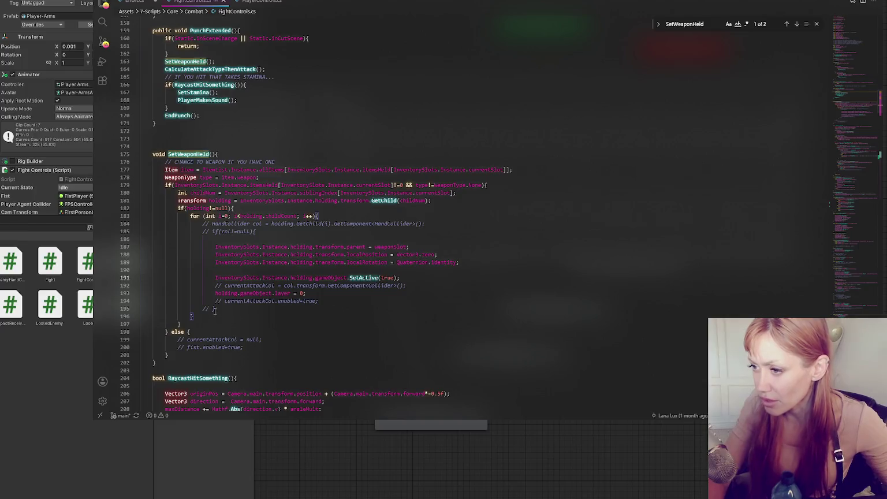
- Inspect the holding loop and select the CalculateAttackTypeThenAttack call on line 164
left_click(301, 263)
left_click(279, 218)
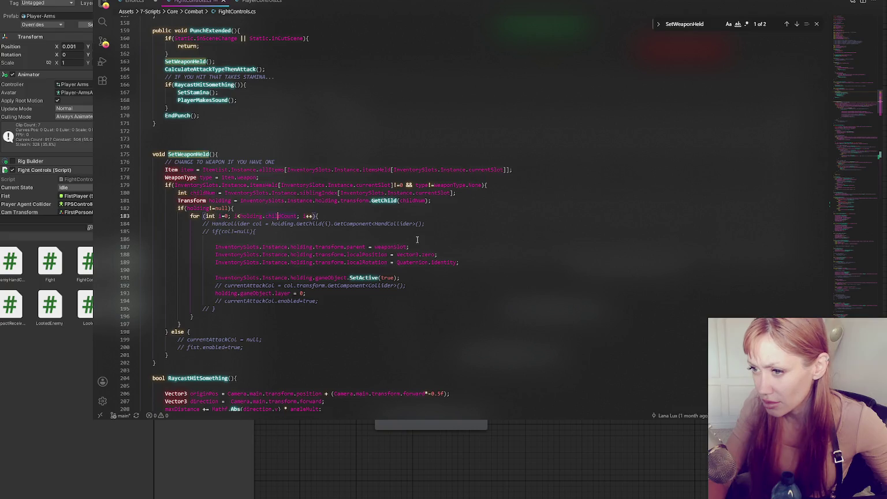
scroll(417, 239, "up", 3)
double_click(191, 131)
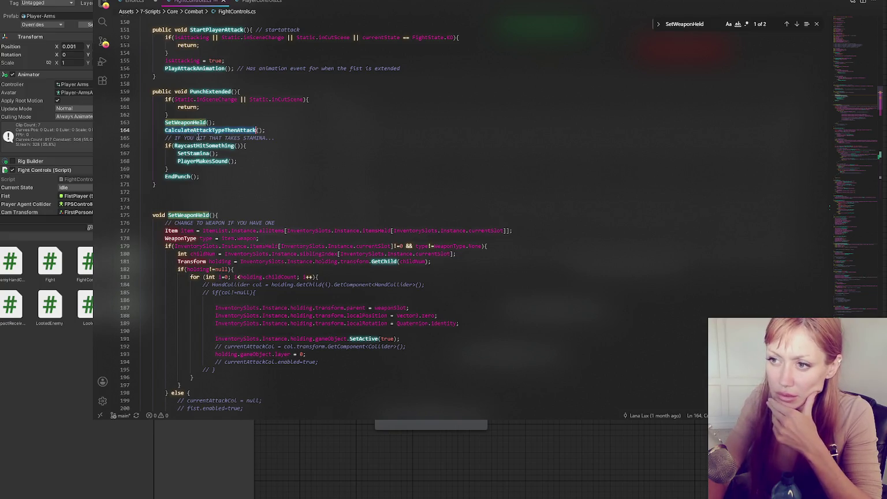
left_click(203, 145)
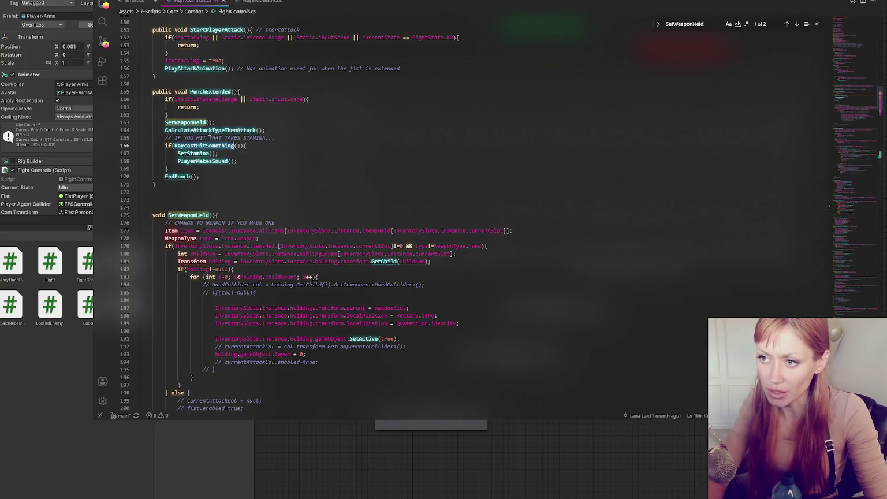
left_click_drag(181, 138, 285, 136)
left_click(285, 137)
- Search FightControls.cs for CalculateAttackTypeThenAttack and step between its two matches
key("Up")
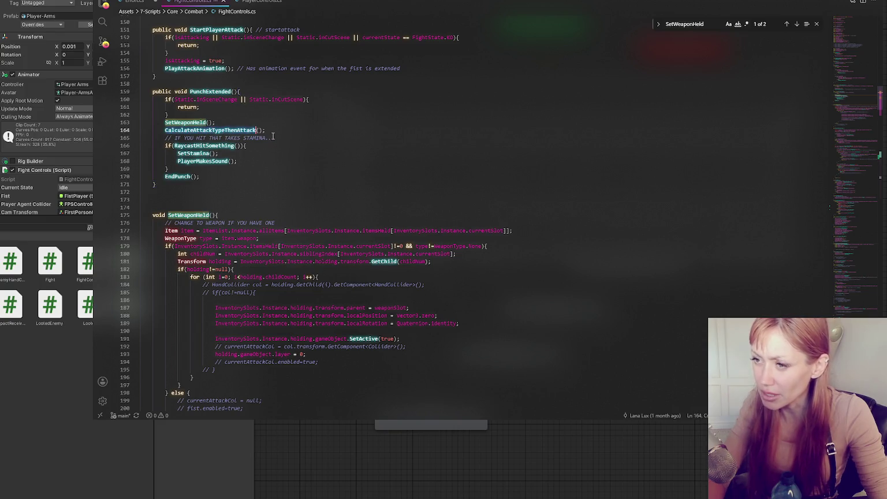
key("ctrl+f")
left_click(797, 24)
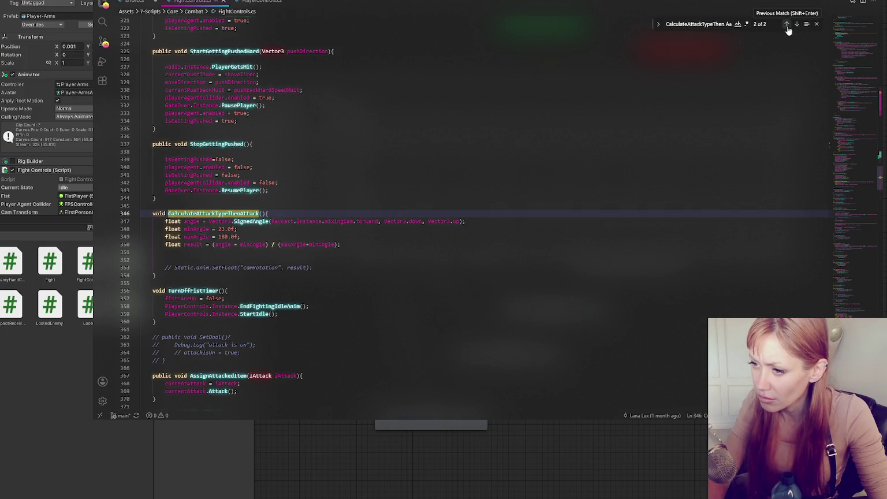
left_click(787, 24)
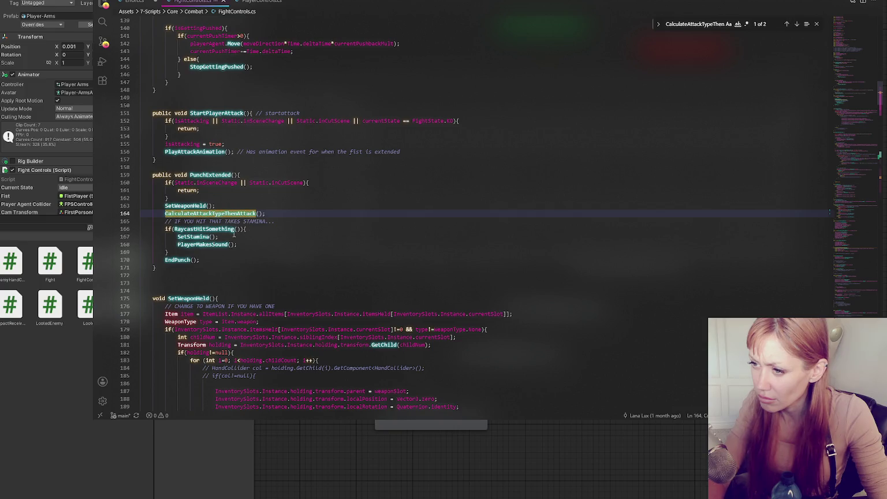
- Search for RaycastHitSomething and jump to its method definition
double_click(225, 230)
key("ctrl+f")
left_click(797, 25)
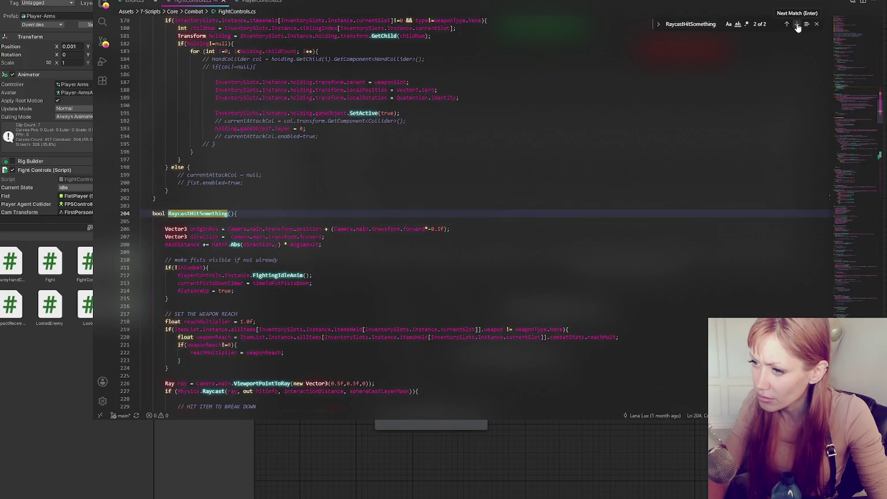
scroll(693, 94, "down", 3)
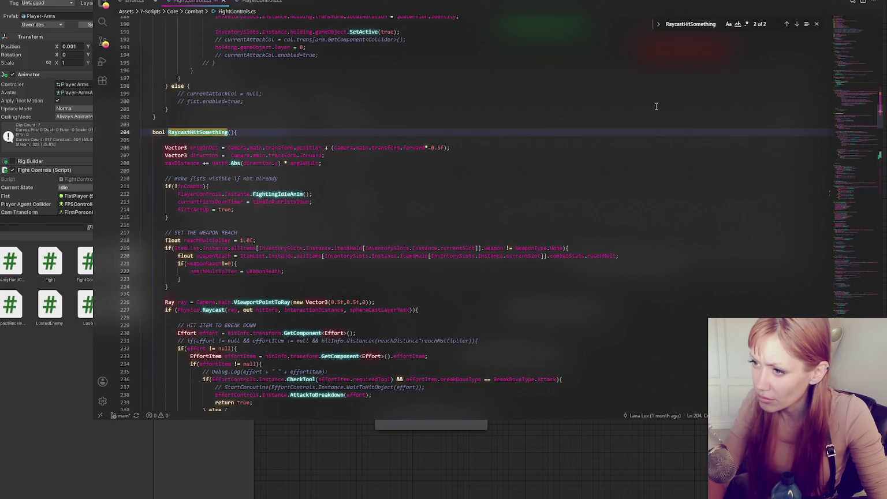
scroll(657, 107, "down", 2)
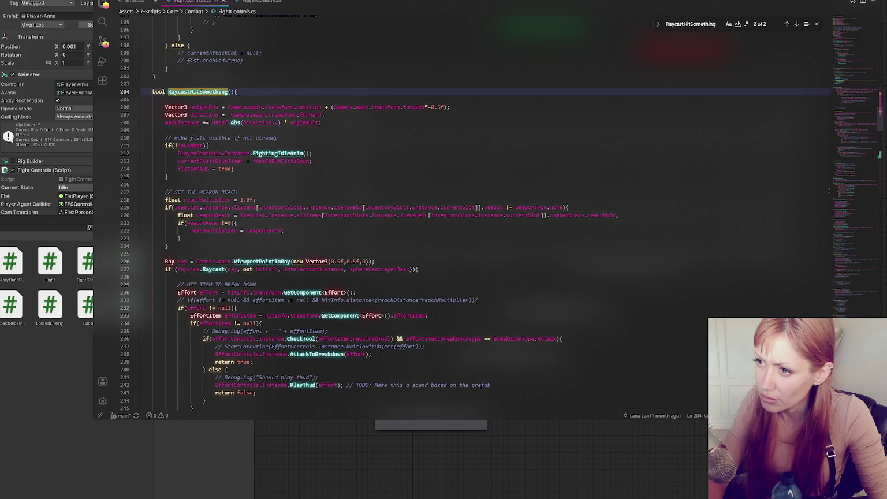
double_click(204, 90)
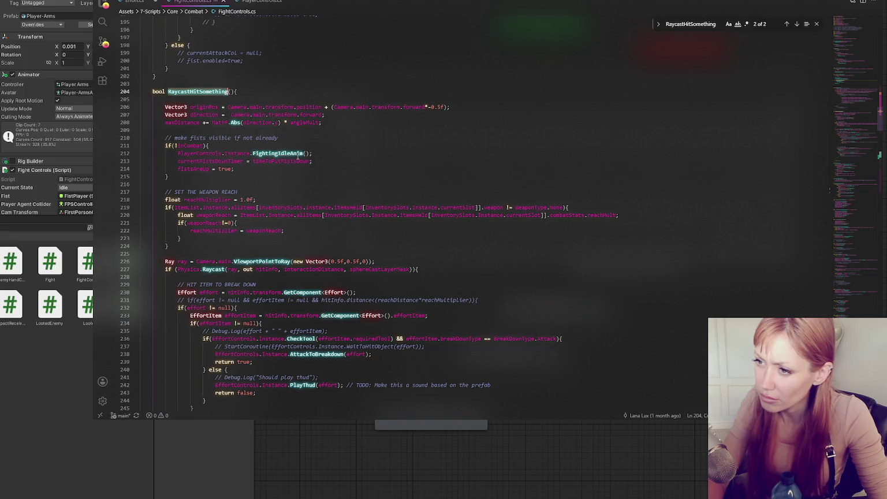
- Insert a blank line above the CheckTool check in the break-down branch
scroll(297, 155, "down", 1)
scroll(289, 152, "down", 2)
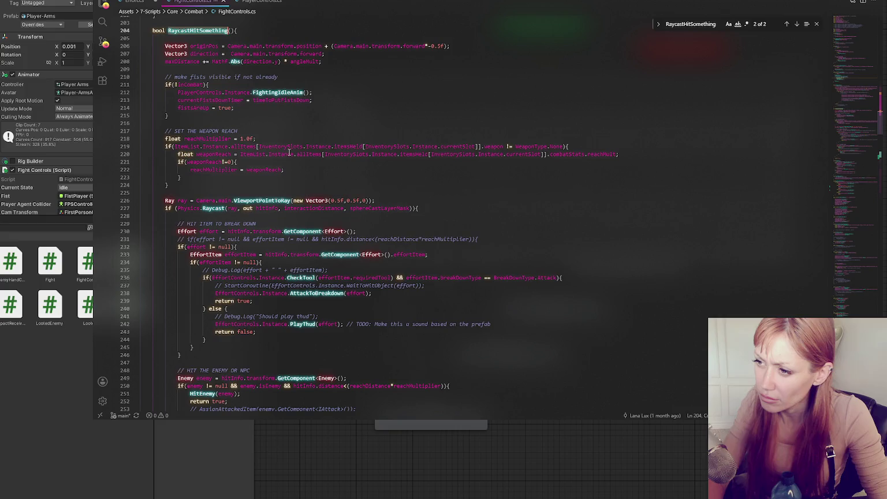
scroll(288, 144, "down", 3)
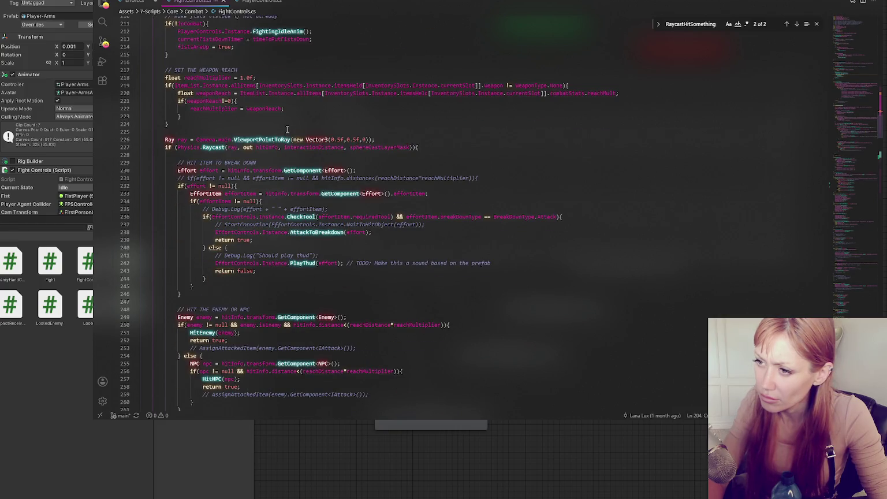
scroll(288, 130, "down", 5)
scroll(289, 130, "up", 3)
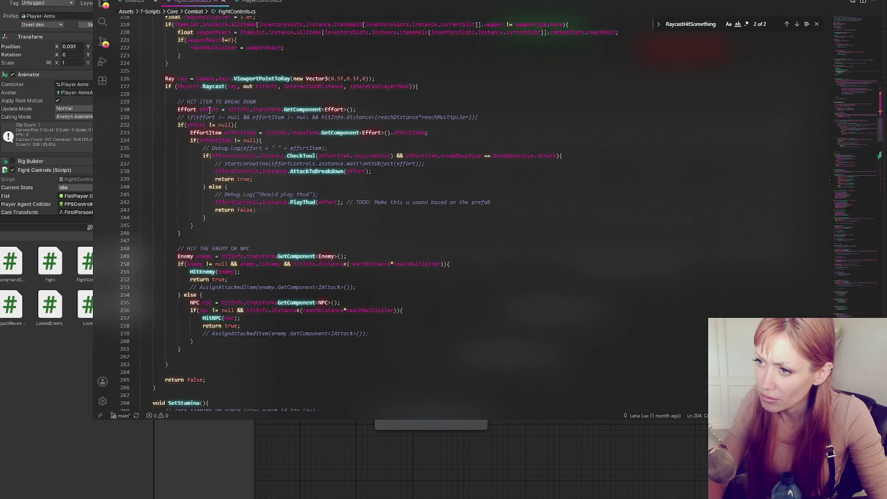
left_click(209, 109)
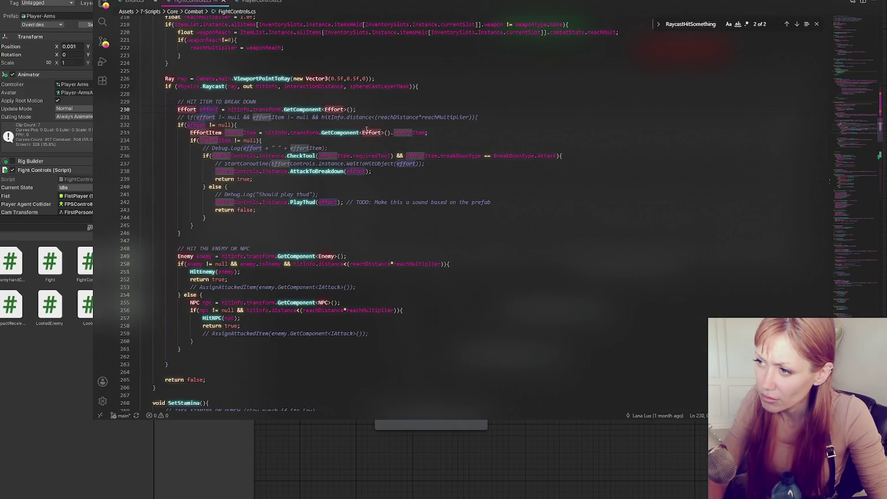
left_click(302, 156)
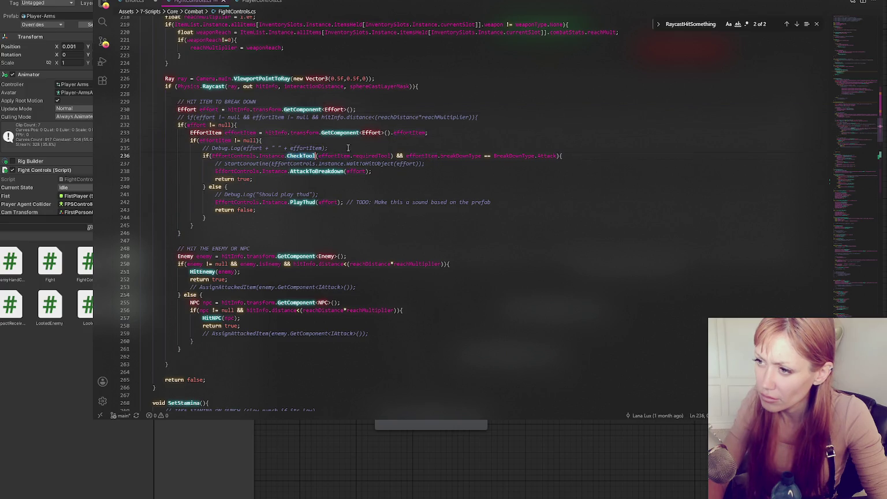
key("ctrl+shift+Return")
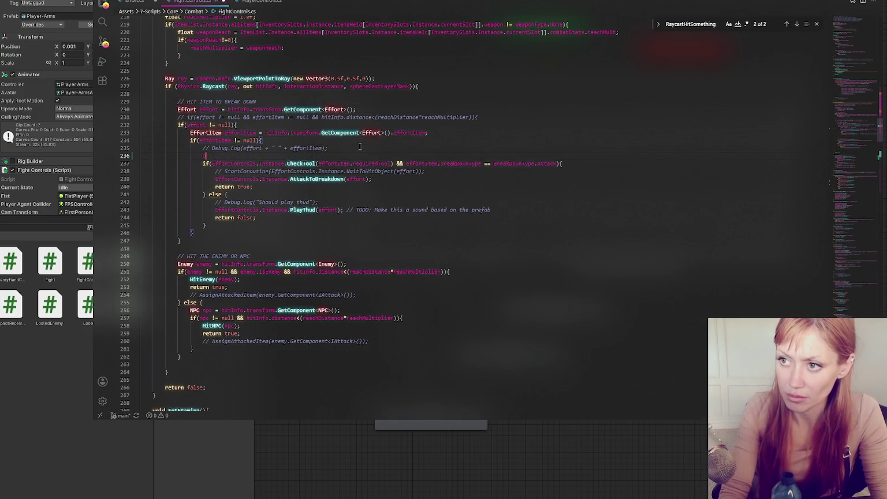
- Add Debug.Log("Hit something") and a "break it down" log after AttackToBreakdown
type("Debug.Log(\"Hit something\");")
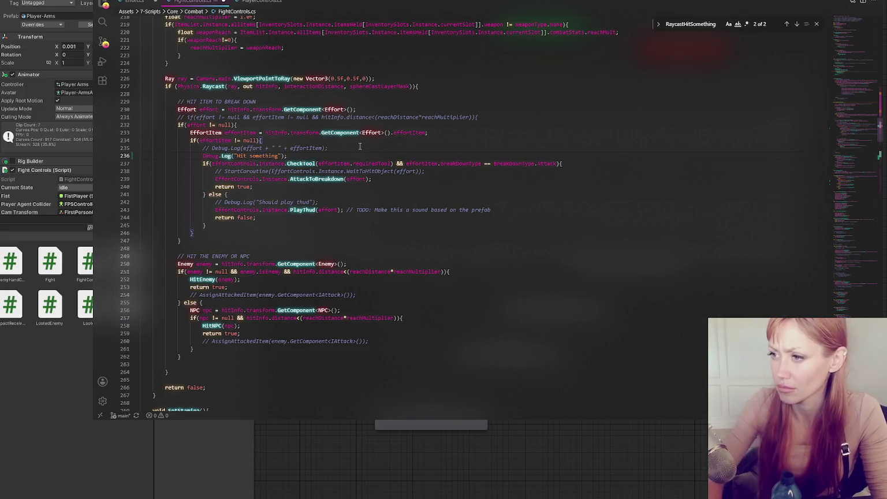
left_click_drag(345, 149, 345, 155)
key("ctrl+c")
left_click(384, 179)
key("ctrl+v")
left_click_drag(238, 186, 277, 187)
type("break it down")
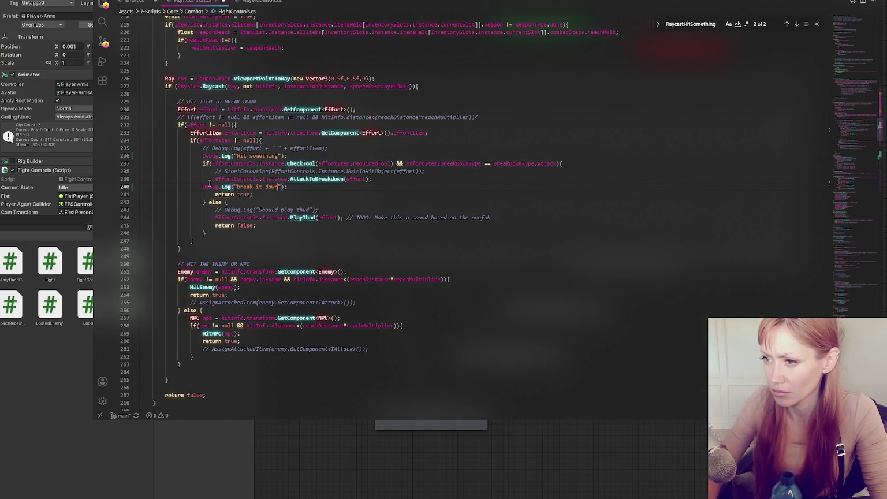
- Add an "incorrect weapon" log after the thud comment, then return to Unity
left_click(205, 187)
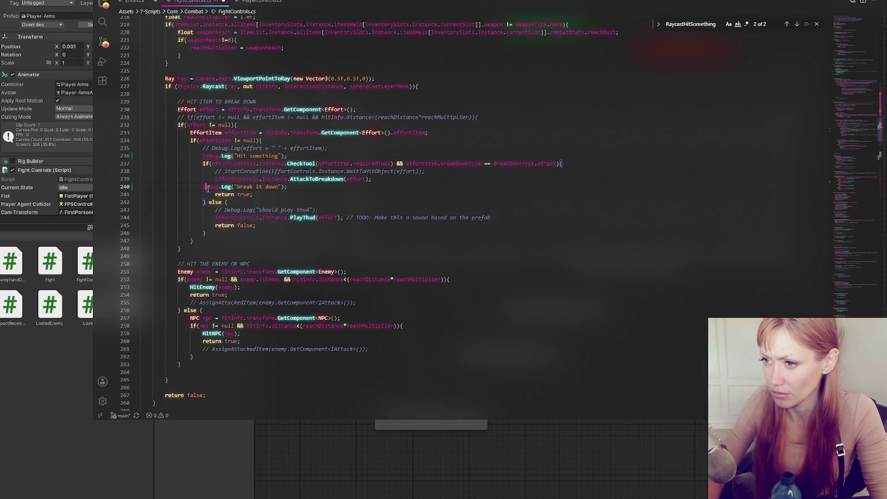
left_click(354, 212)
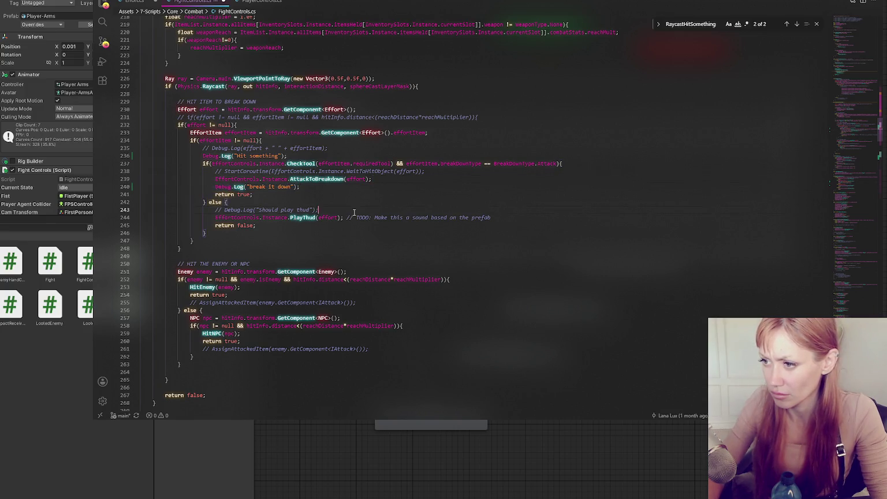
key("Return")
key("ctrl+v")
left_click_drag(248, 218, 292, 218)
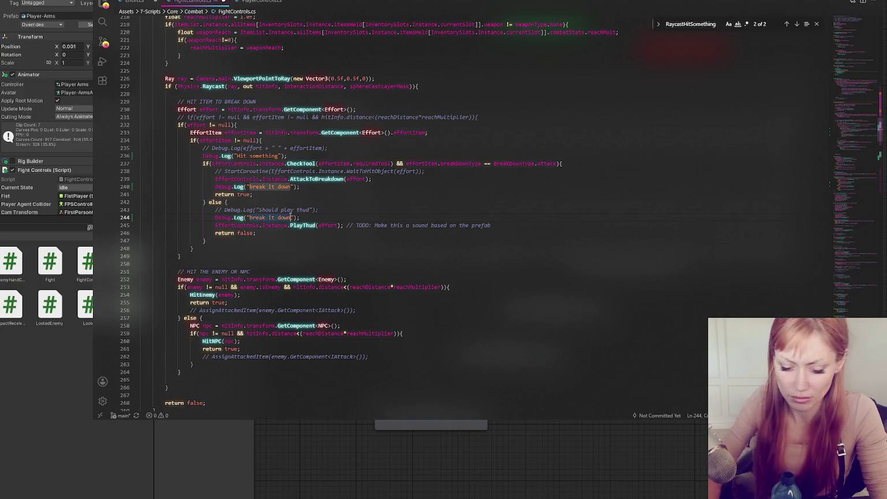
type("incorrect weapo")
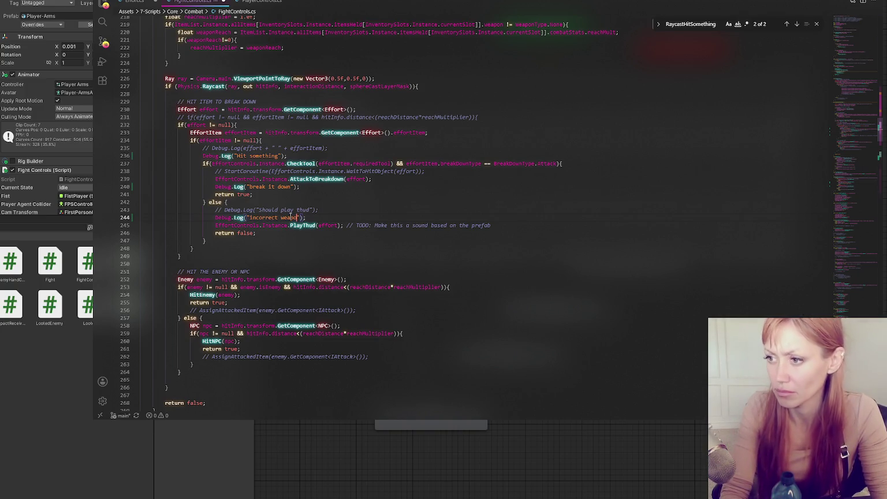
type("n")
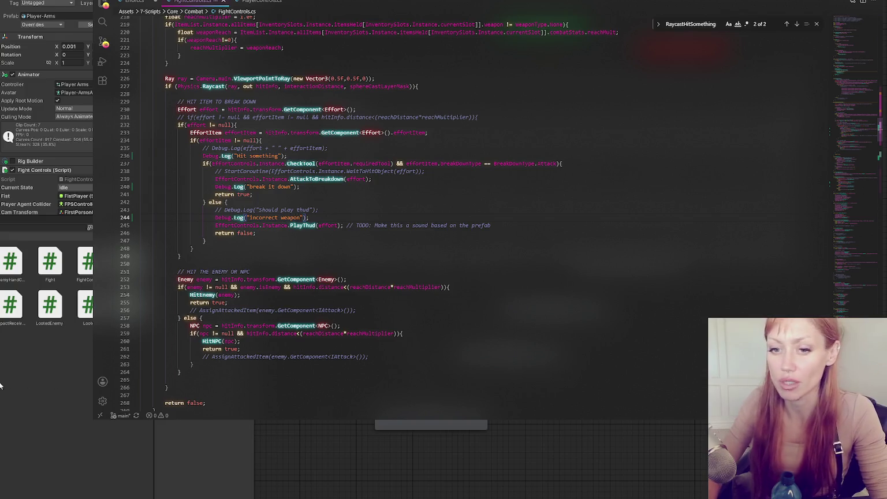
left_click(20, 402)
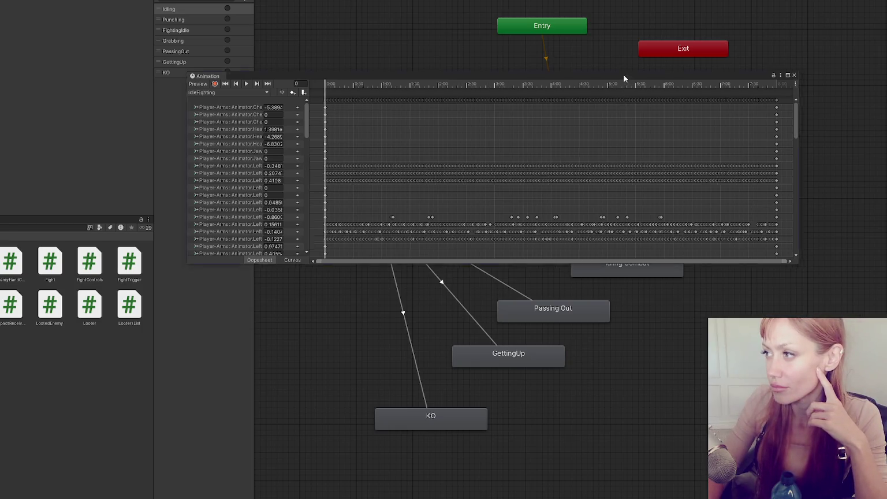
- Move the Animation window aside, close it, and open the Title scene
left_click_drag(627, 74, 475, 41)
scroll(398, 89, "down", 2)
left_click(645, 41)
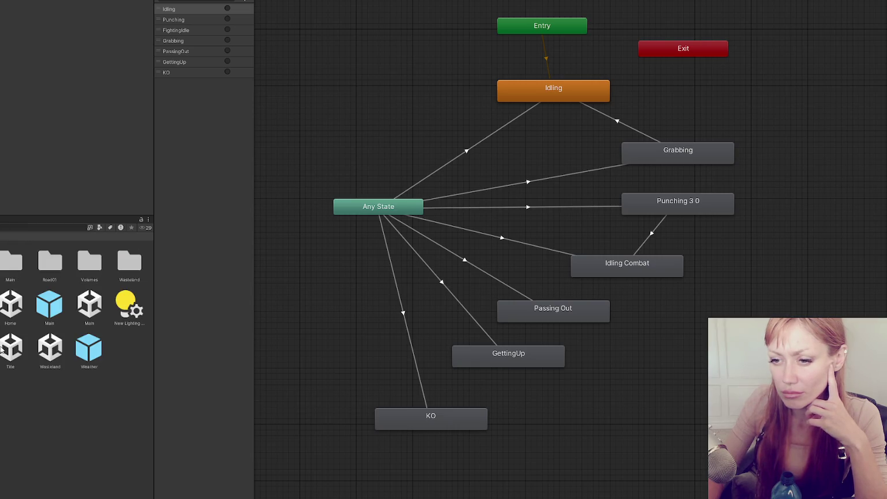
left_click(7, 350)
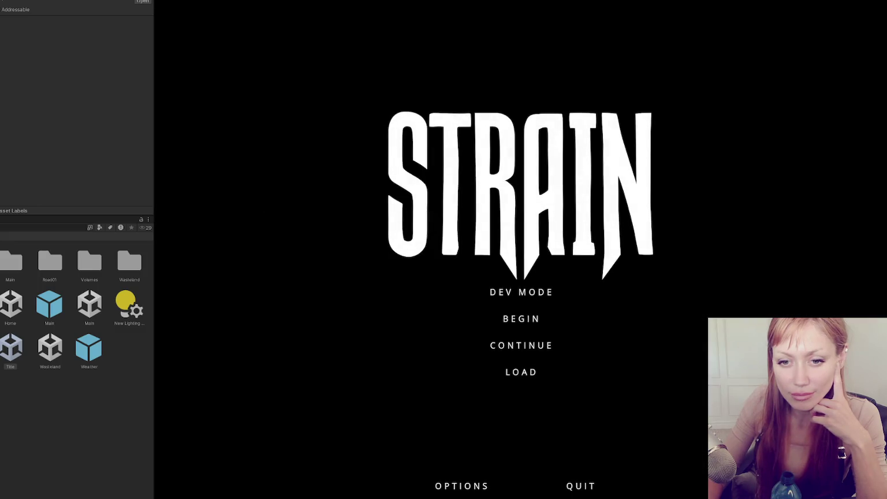
- Choose DEV MODE on the STRAIN title menu to load the playable scene
left_click(529, 294)
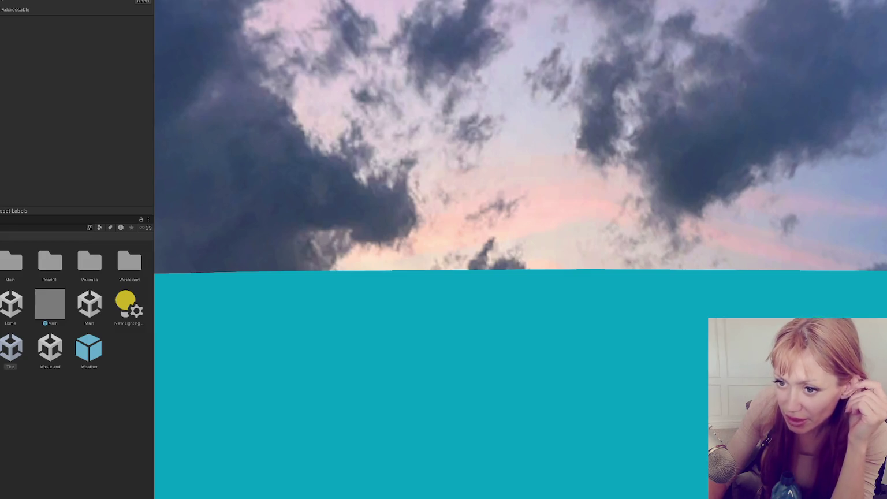
- Toggle the Console, return to the Project tab, then start DEV MODE from the title menu
key("ctrl+shift+c")
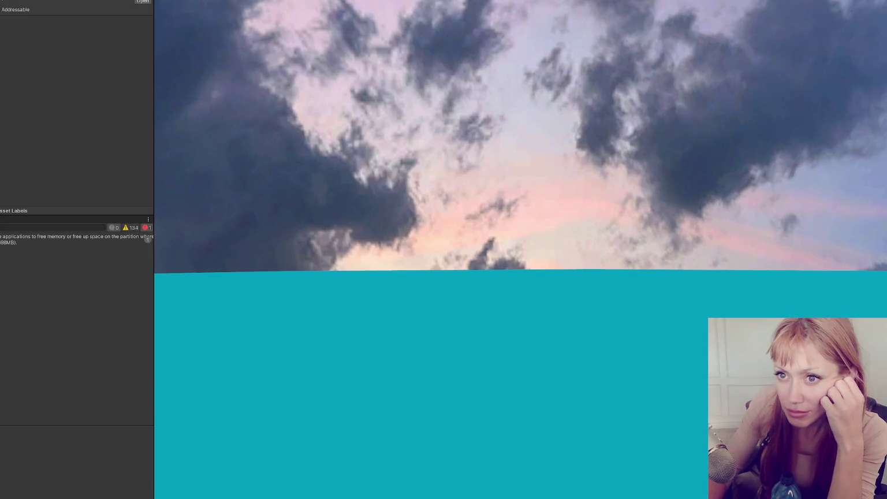
key("ctrl+5")
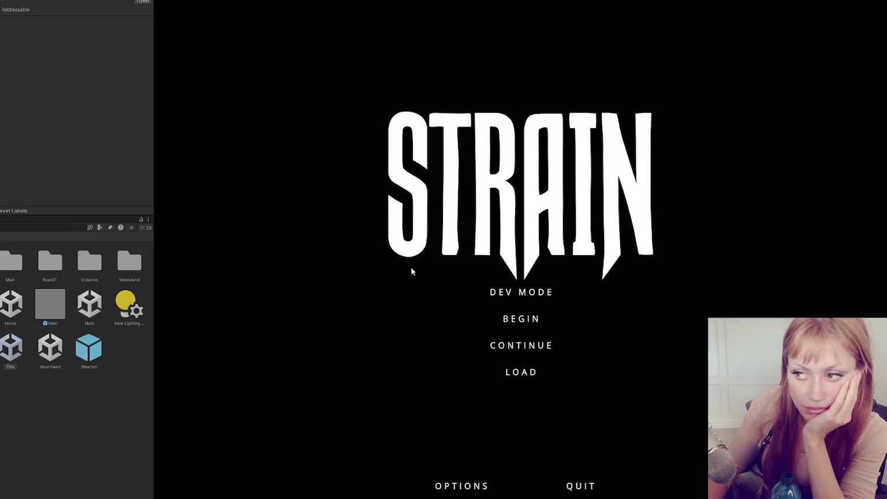
left_click(514, 294)
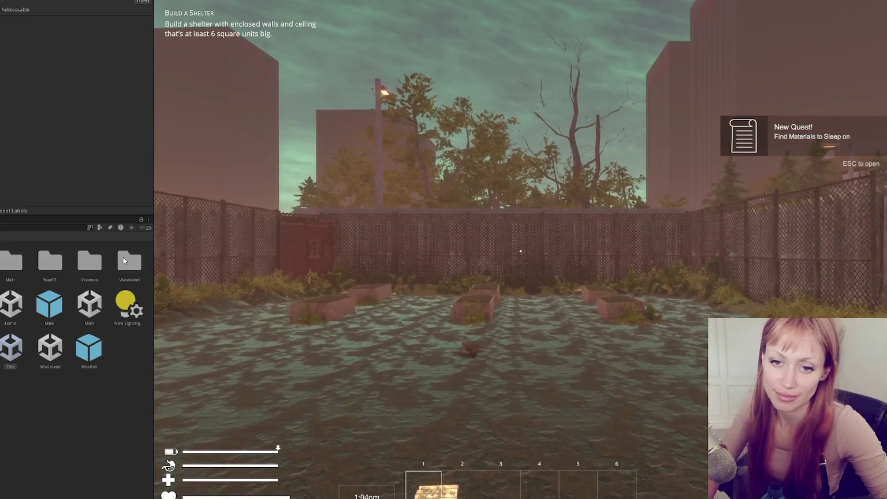
- Drop the held plank and rock, open the pause menu, and exit Play mode
key("1")
key("q")
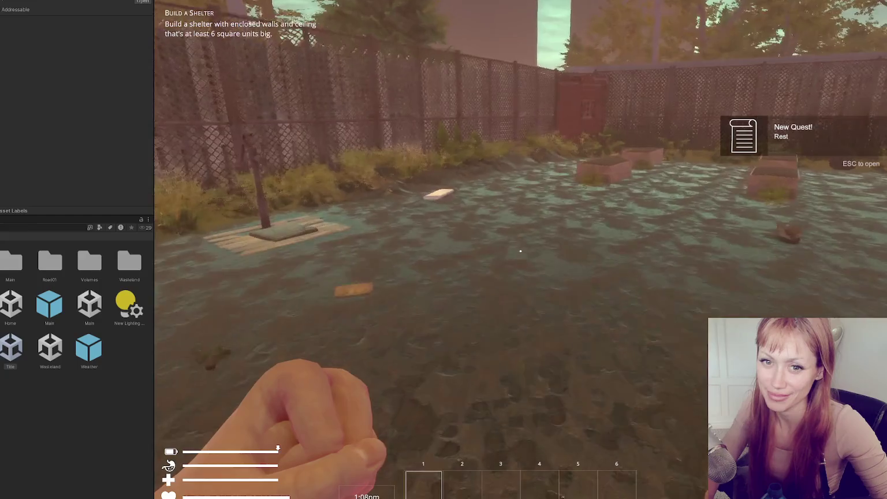
key("q")
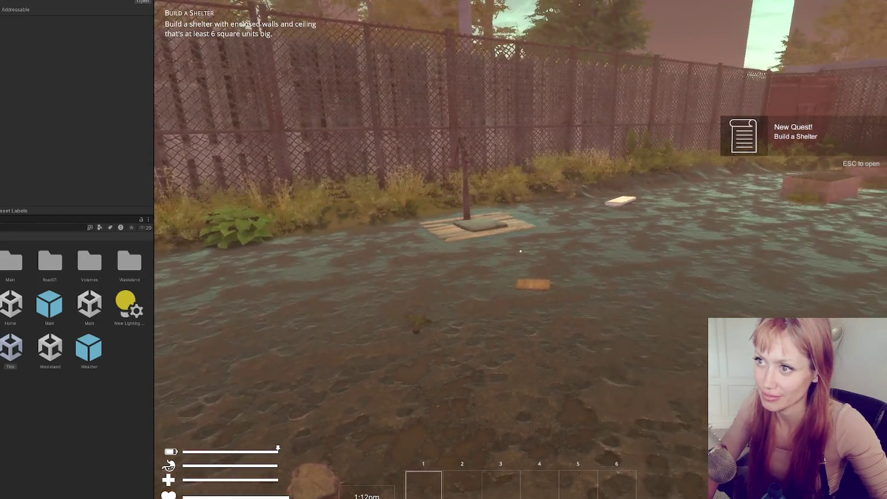
key("Escape")
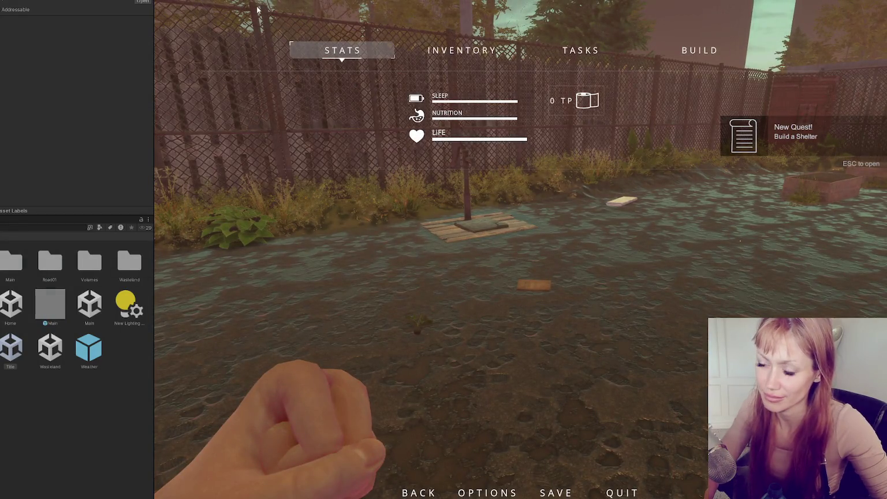
key("ctrl+p")
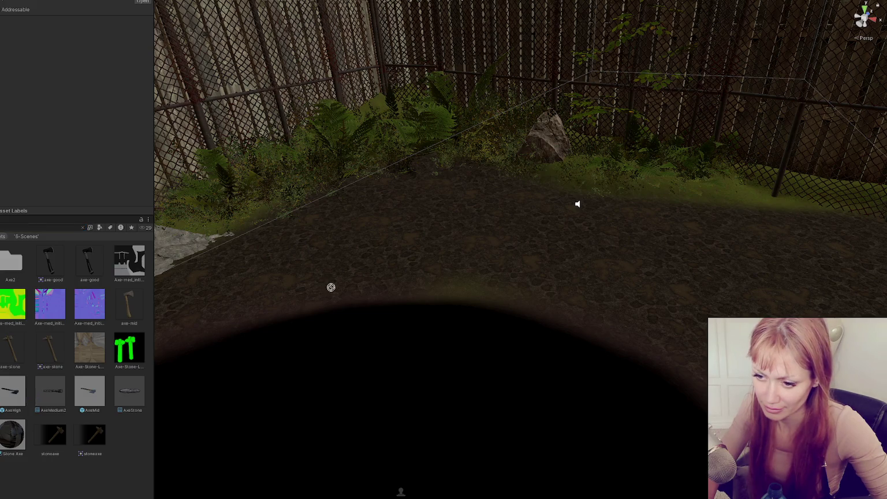
- Place AxeStone and AxeMid axes in the yard and start Play mode
left_click_drag(406, 267, 407, 267)
key("ctrl+shift+c")
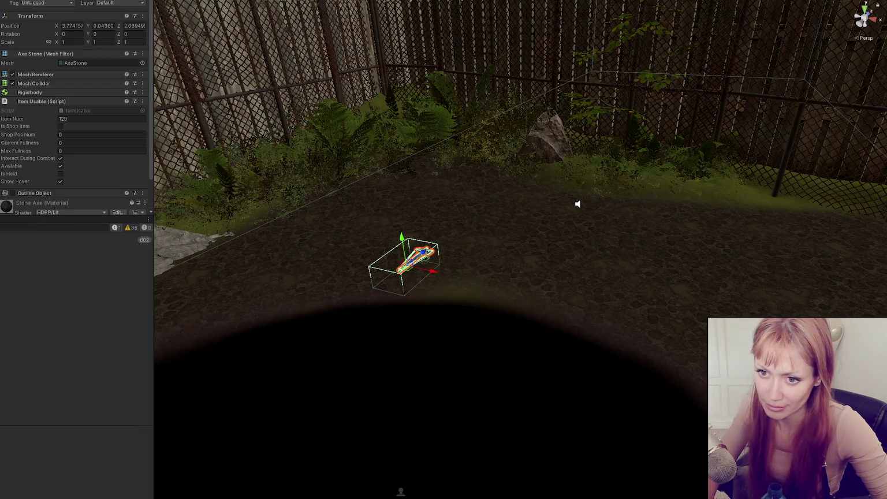
key("ctrl+5")
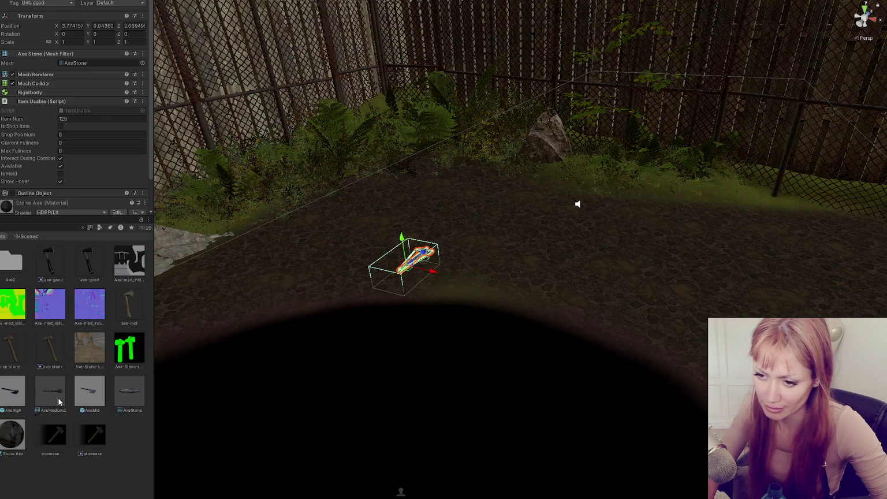
mouse_move(99, 398)
left_mouse_down()
mouse_move(246, 327)
mouse_move(368, 312)
left_mouse_up()
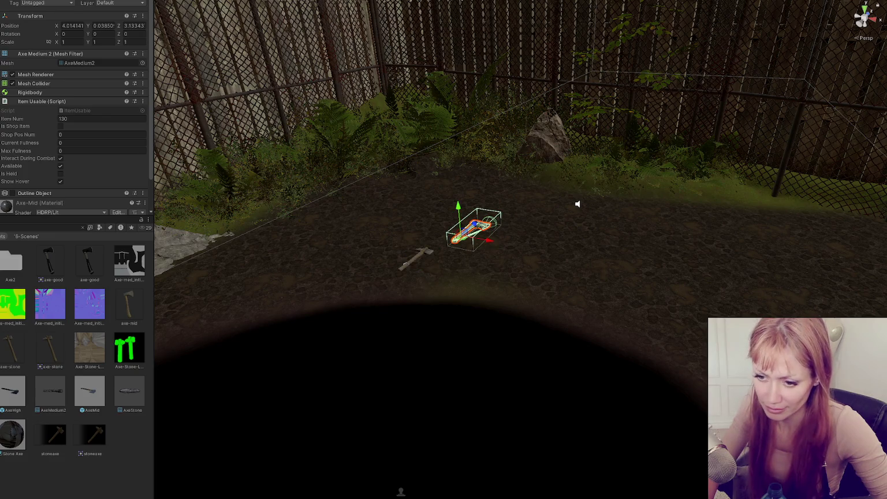
key("ctrl+p")
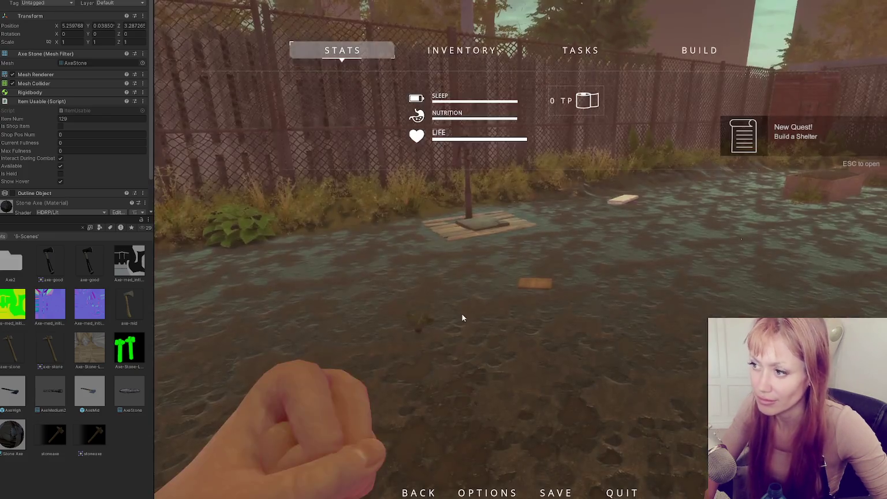
- Pick up the axes in-game, cycle through carried items, and swing at the bag
left_click(459, 312)
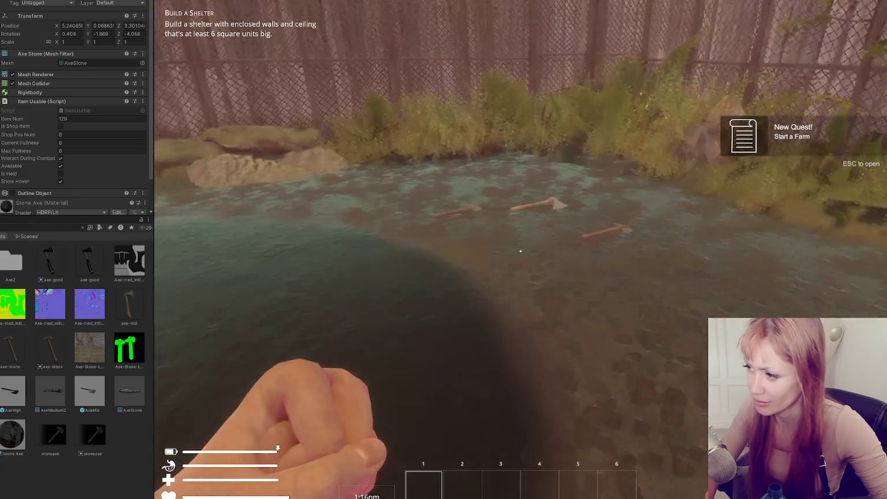
key("e")
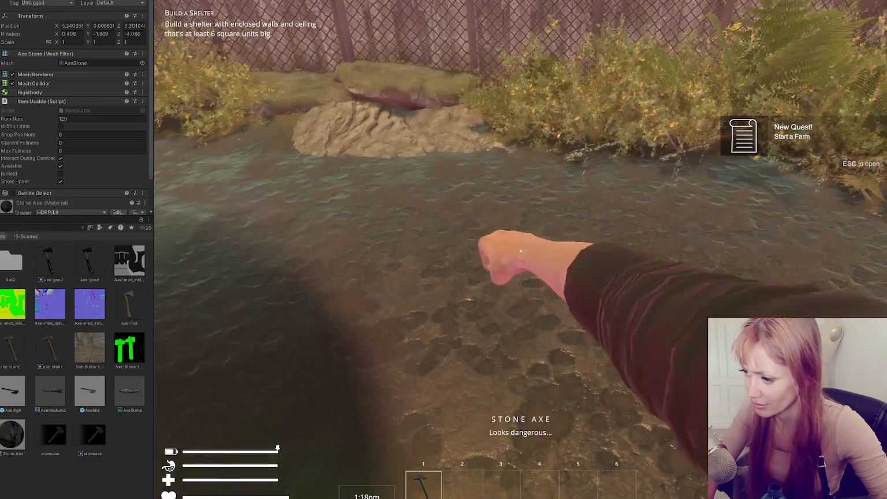
key("e")
key("e")
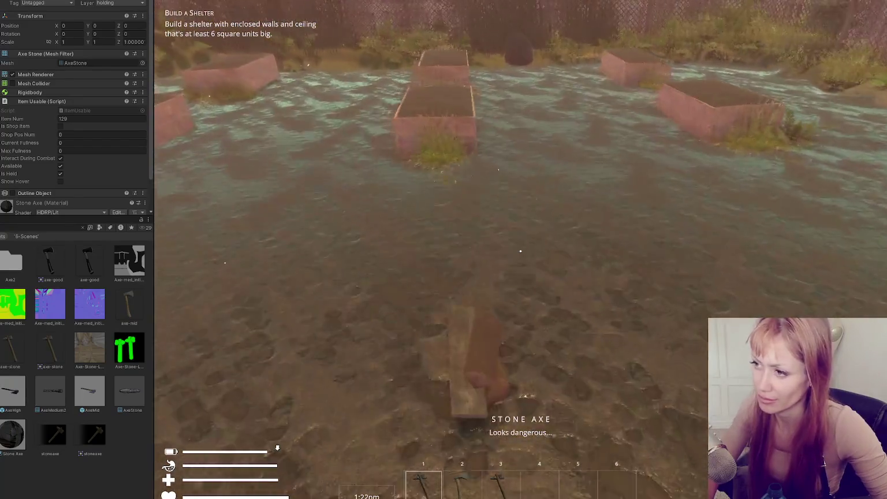
key("e")
key("2")
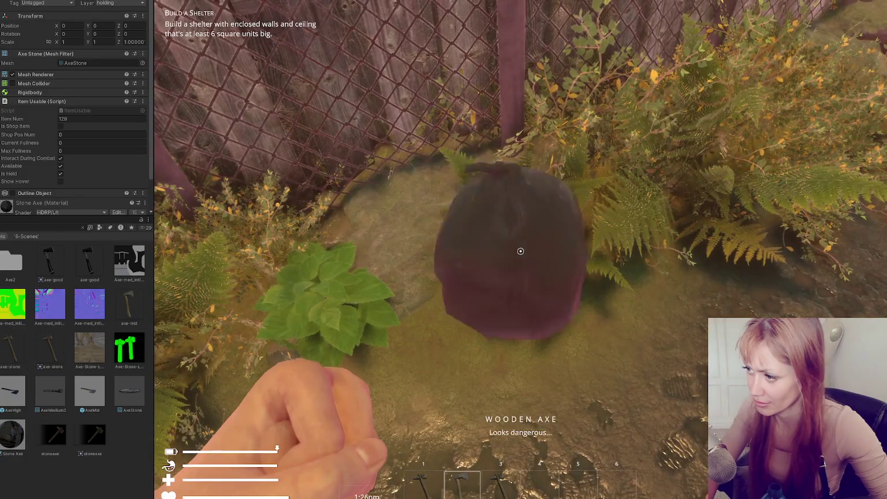
key("3")
key("5")
key("e")
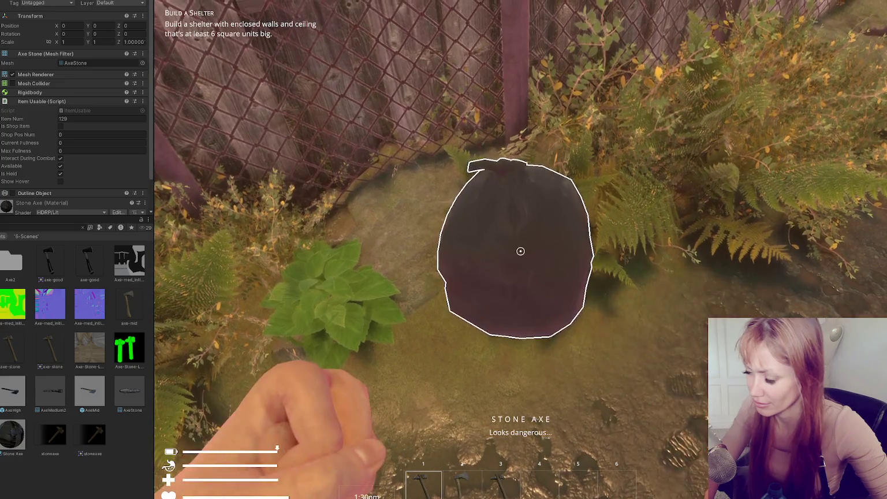
- Pause the game and view the repeated log's stack trace in the Console
key("Escape")
key("ctrl+shift+c")
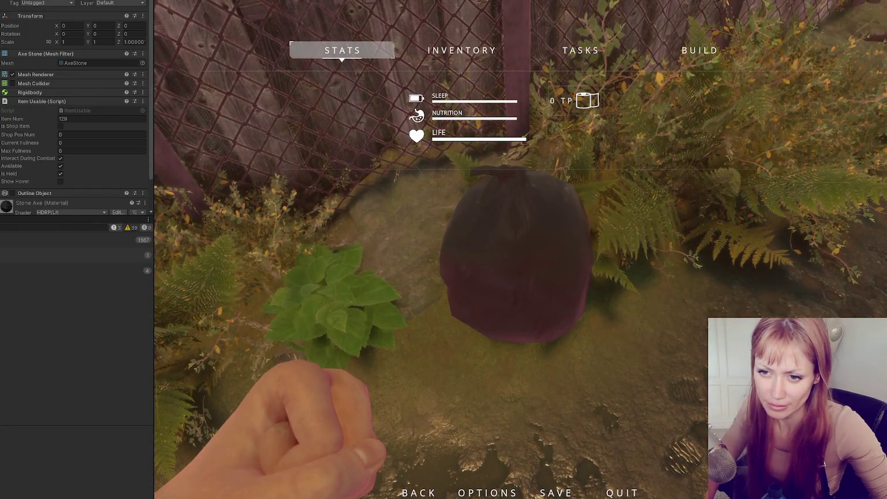
left_click(75, 270)
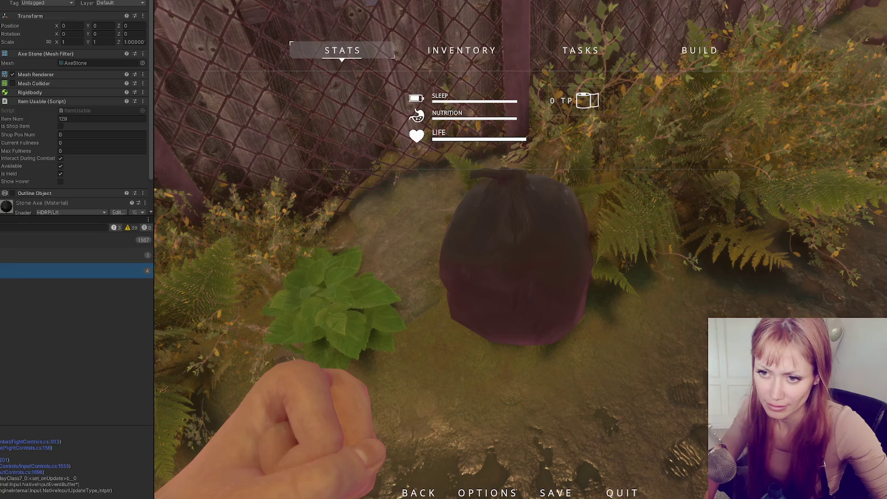
- Open the log's source line, then step through every debug.log match in PlayerControls.cs
double_click(76, 270)
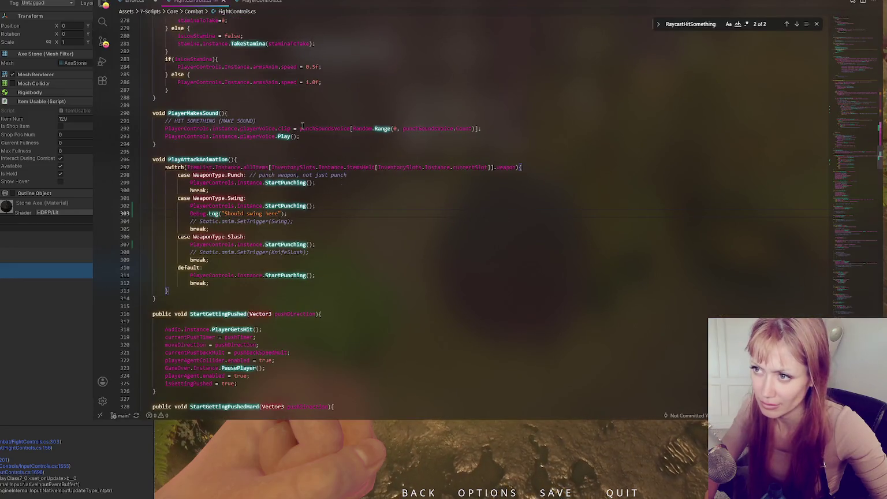
left_click(259, 3)
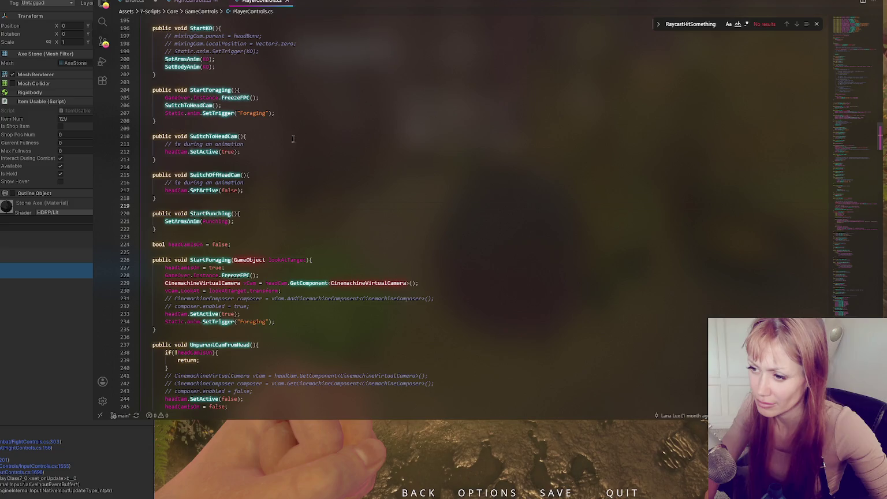
scroll(308, 147, "up", 15)
left_click(308, 140)
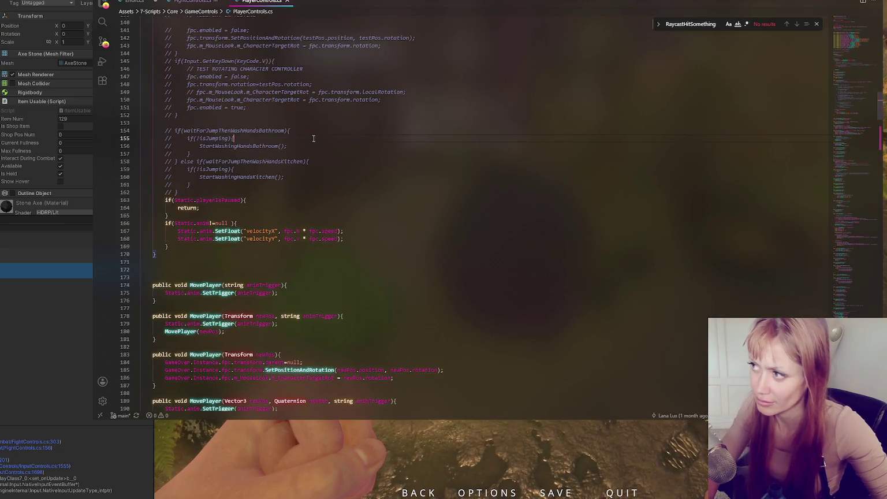
key("ctrl+f")
type("debug.")
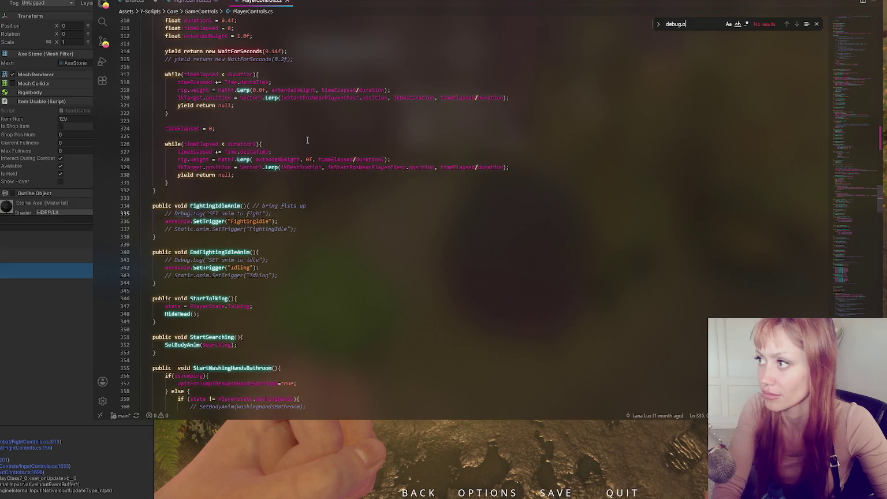
type("log")
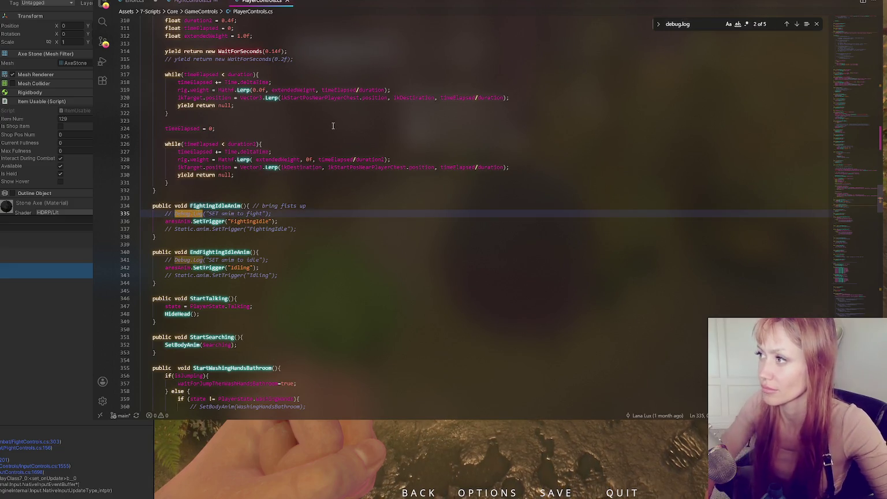
left_click(797, 25)
left_click(797, 25)
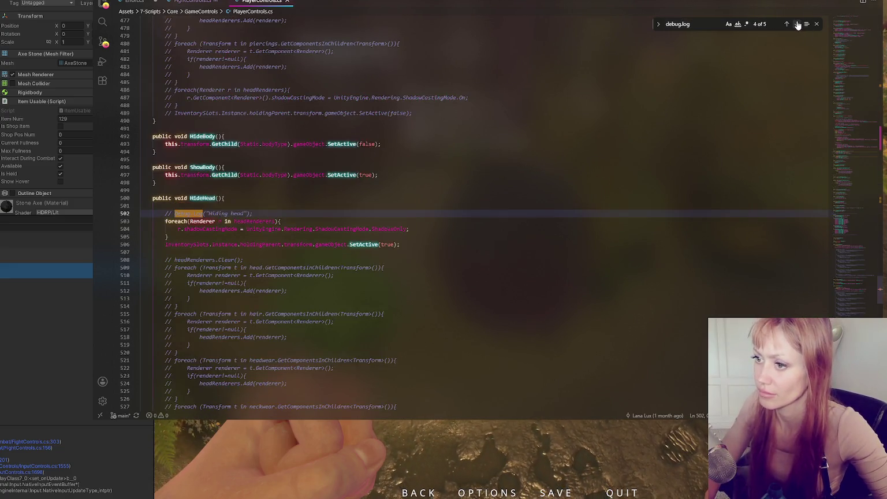
left_click(797, 25)
left_click(798, 25)
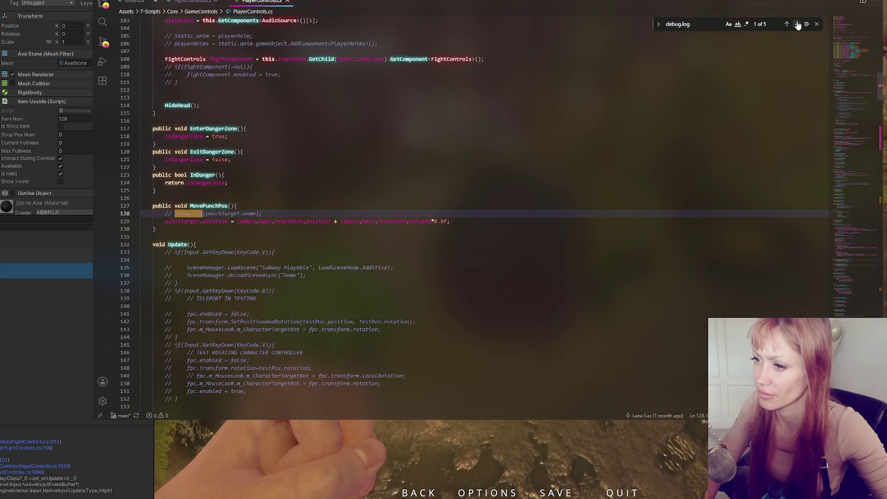
left_click(798, 24)
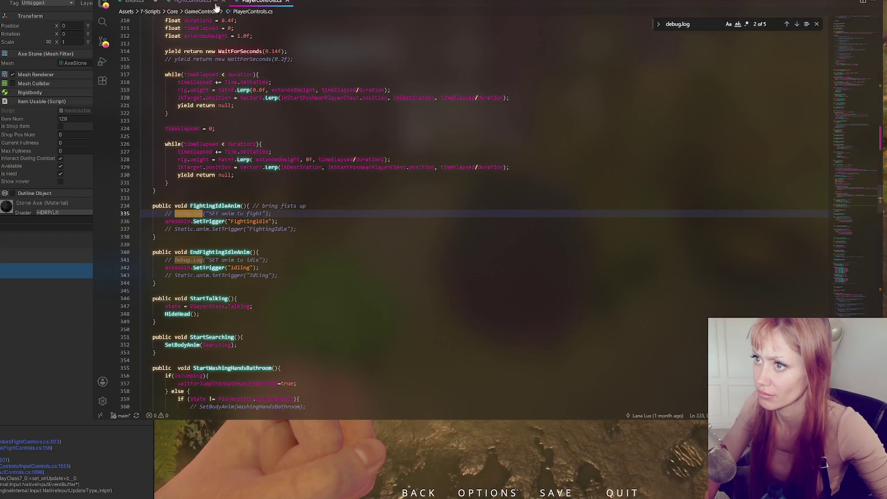
- Select the "Should swing here" log line in FightControls.cs and switch back to Unity
left_click(198, 2)
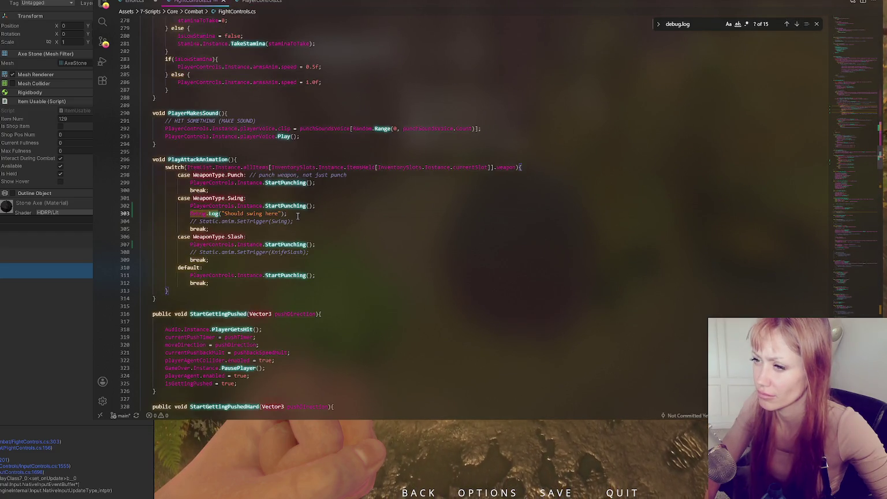
left_click_drag(319, 213, 324, 206)
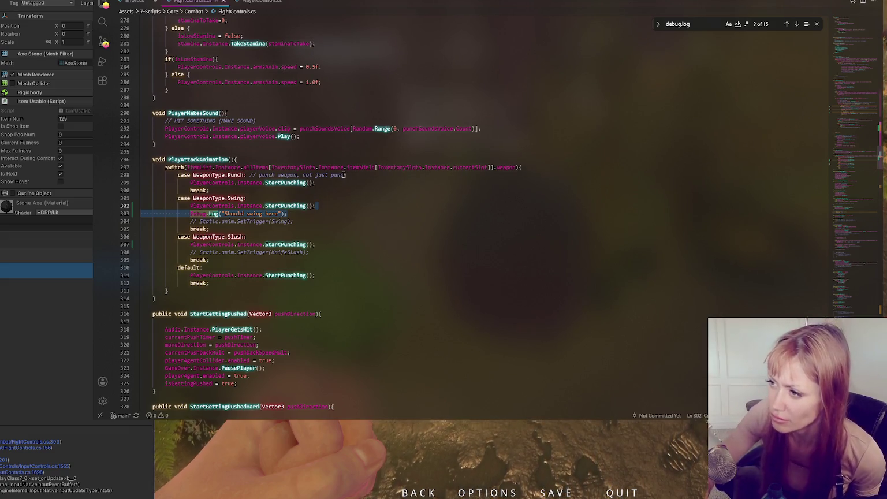
key("alt+Tab")
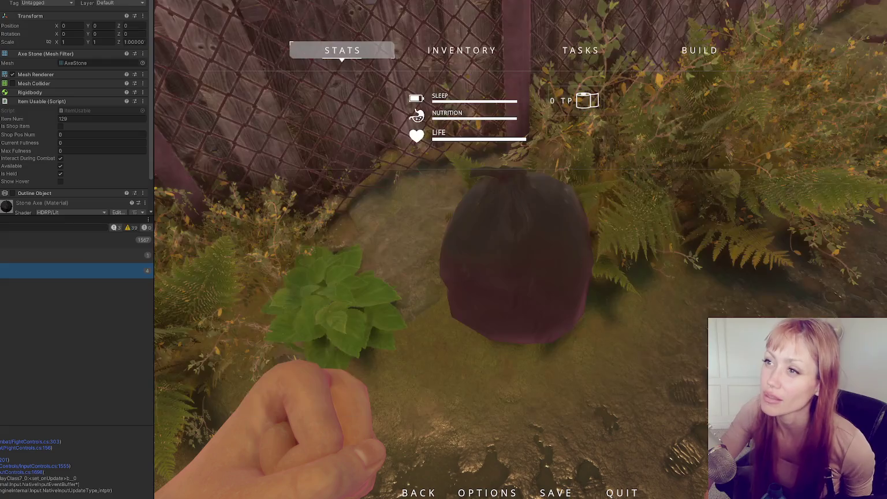
- Exit Play mode, inspect the AxeHigh and AxeStone prefabs, then reselect the control-scripts object
key("ctrl+p")
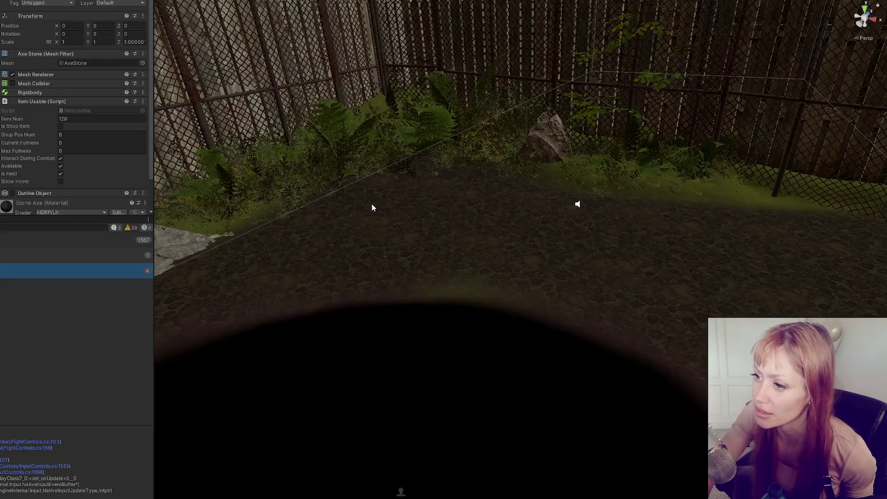
scroll(428, 210, "down", 3)
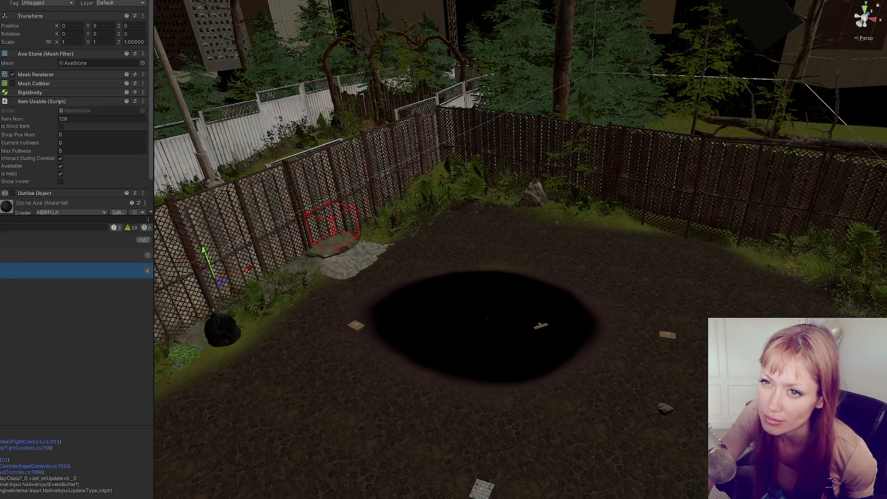
key("ctrl+5")
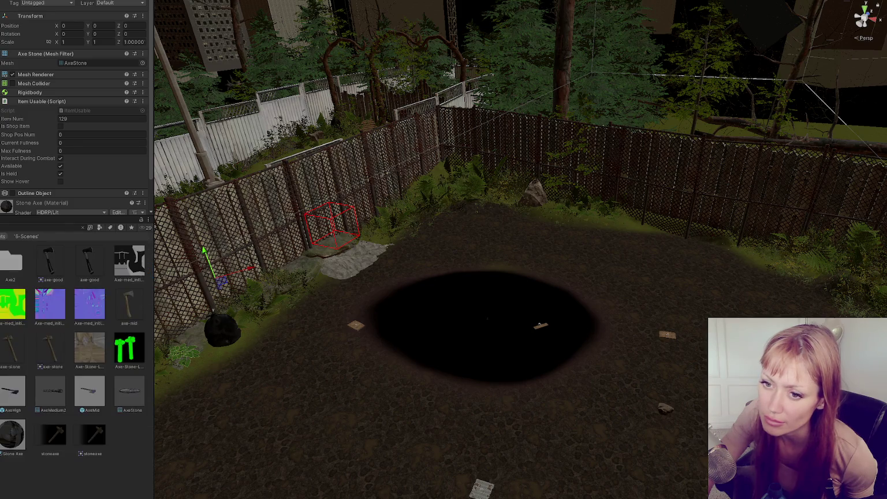
left_click(2, 392)
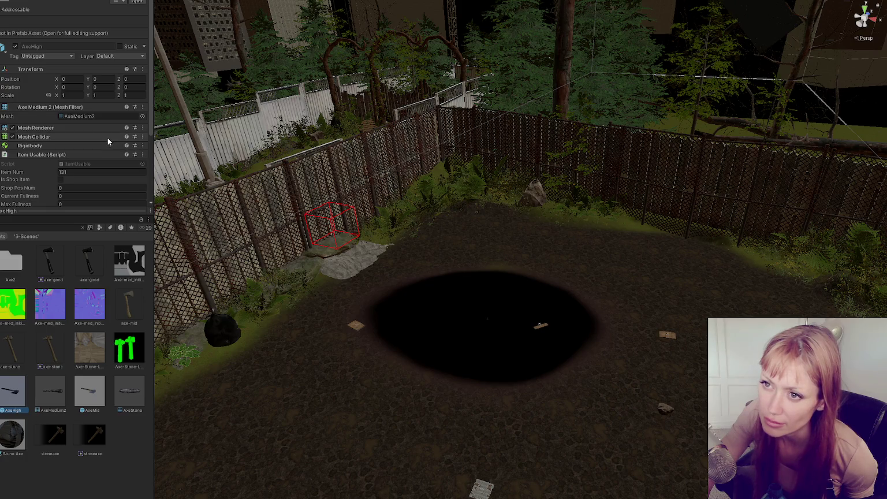
left_click(129, 391)
scroll(61, 115, "down", 4)
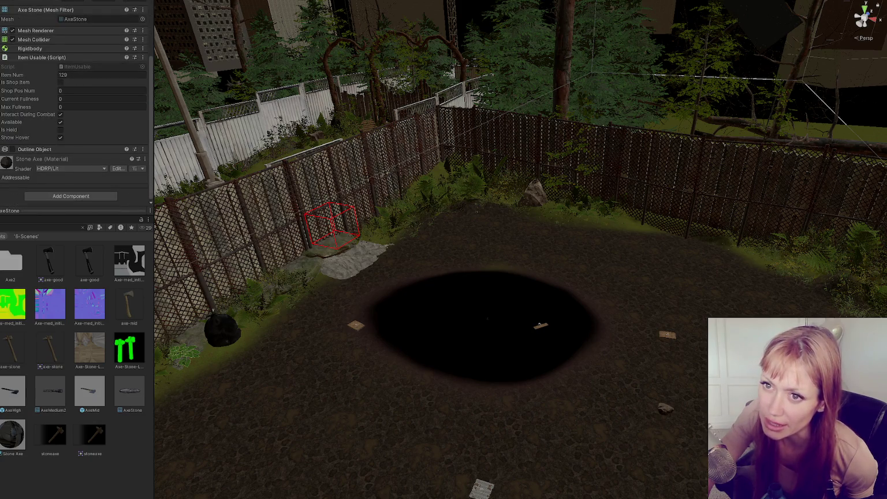
key("ctrl+z")
scroll(55, 79, "up", 3)
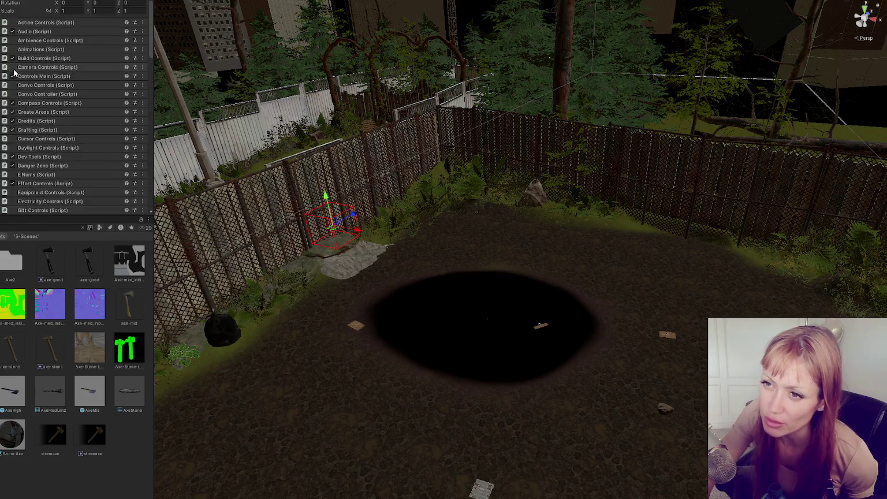
- Scroll down the All Items array to Stone Axe and expand its entry
scroll(49, 145, "down", 2)
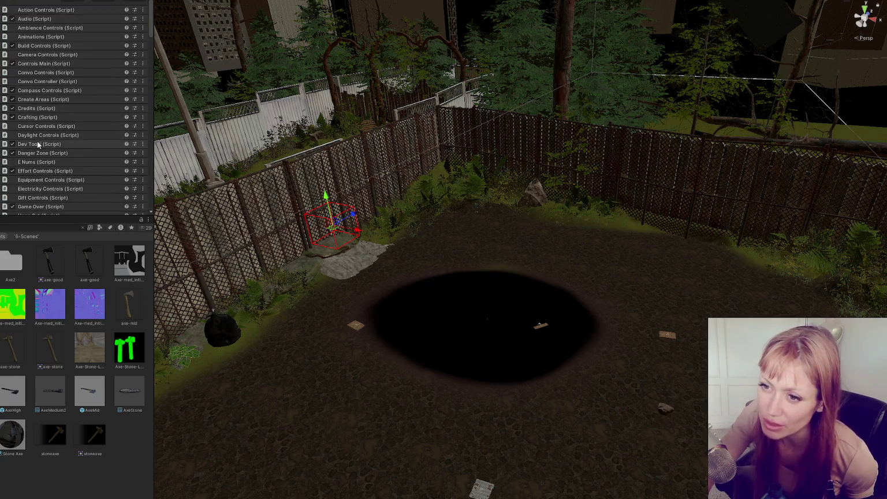
scroll(40, 81, "down", 8)
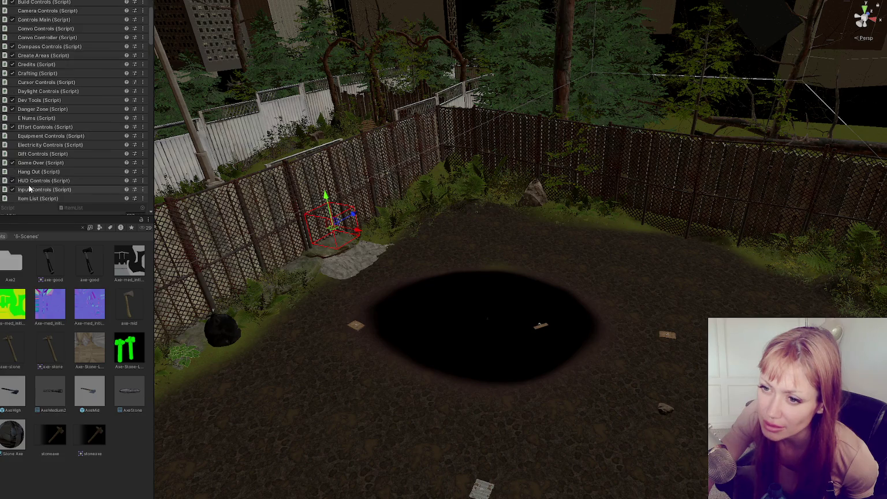
scroll(67, 123, "down", 5)
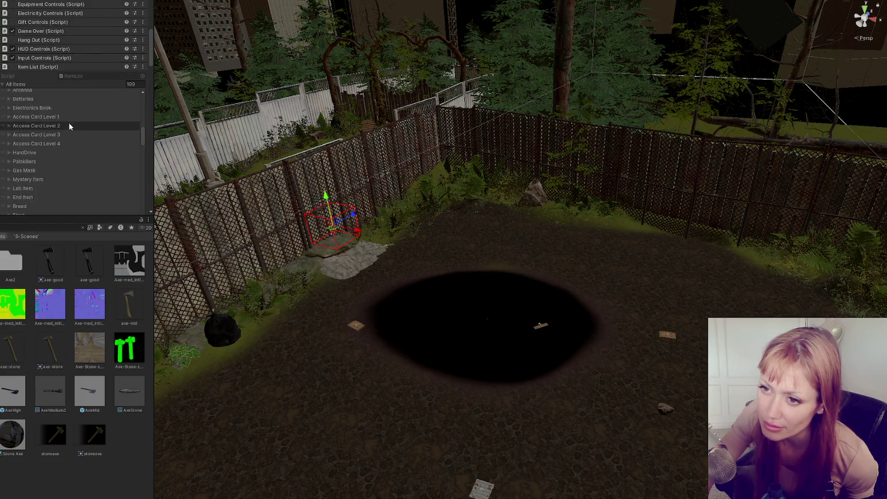
scroll(70, 126, "down", 5)
scroll(66, 139, "down", 5)
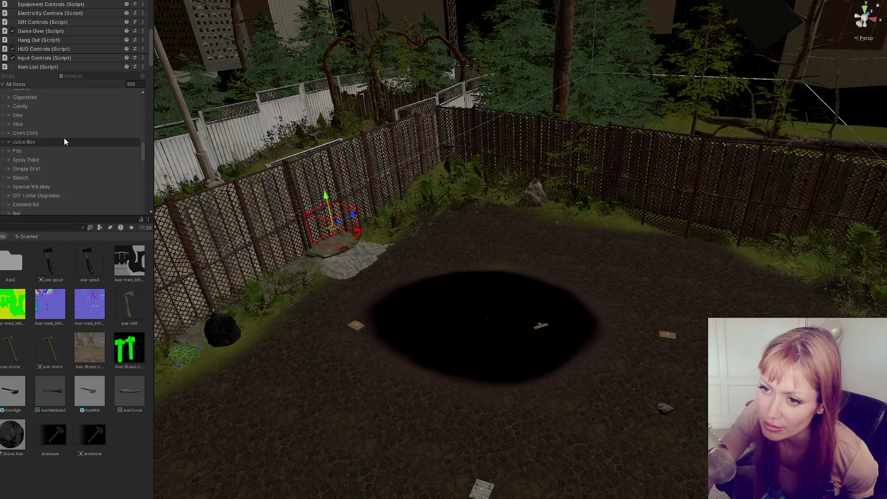
scroll(65, 138, "down", 5)
scroll(65, 138, "down", 10)
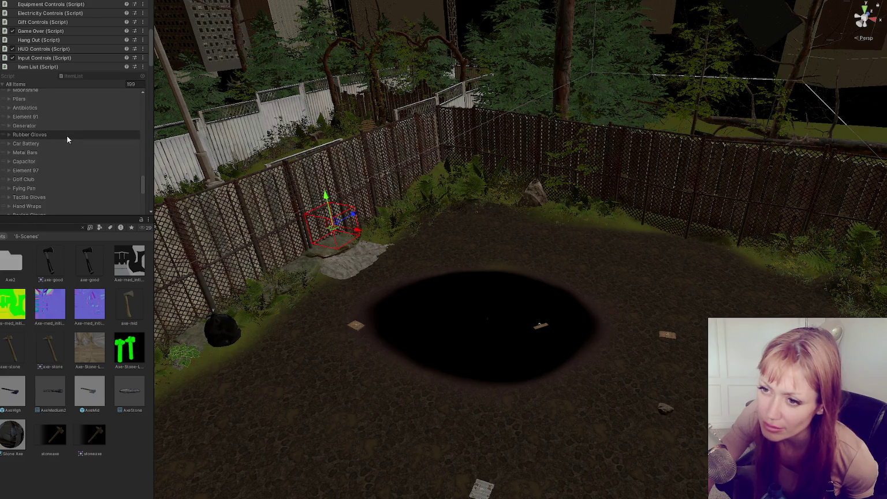
scroll(67, 138, "down", 5)
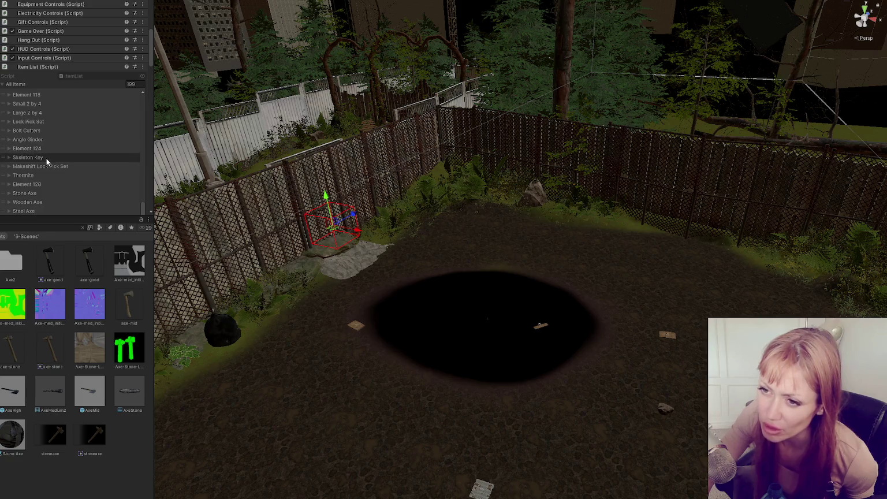
left_click(46, 194)
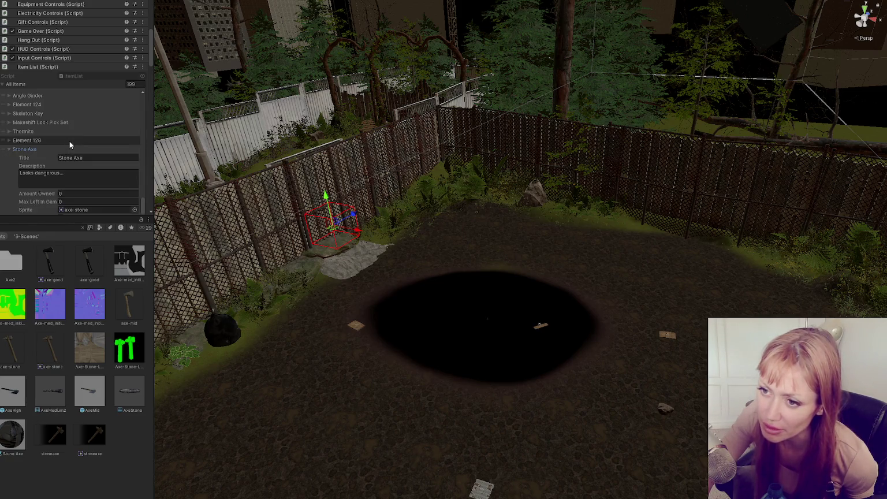
- Check the Stone Axe's Weapon type dropdown and leave it set to Swing
scroll(81, 133, "down", 3)
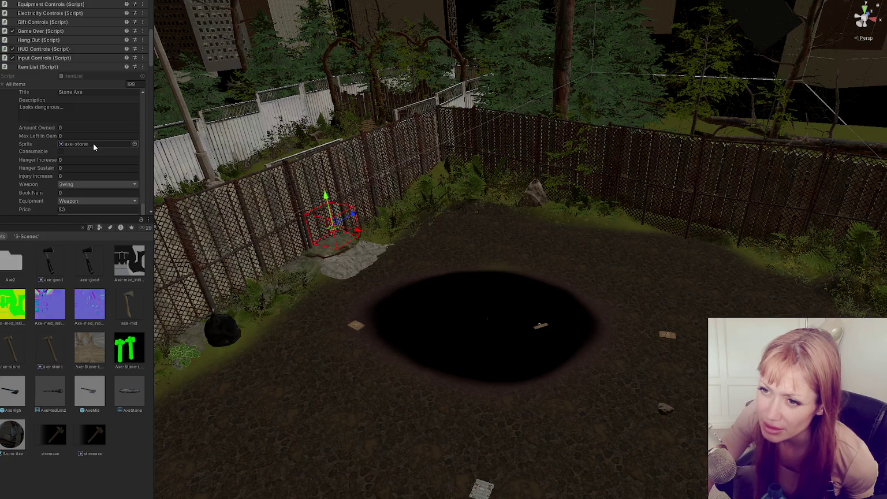
scroll(93, 145, "down", 2)
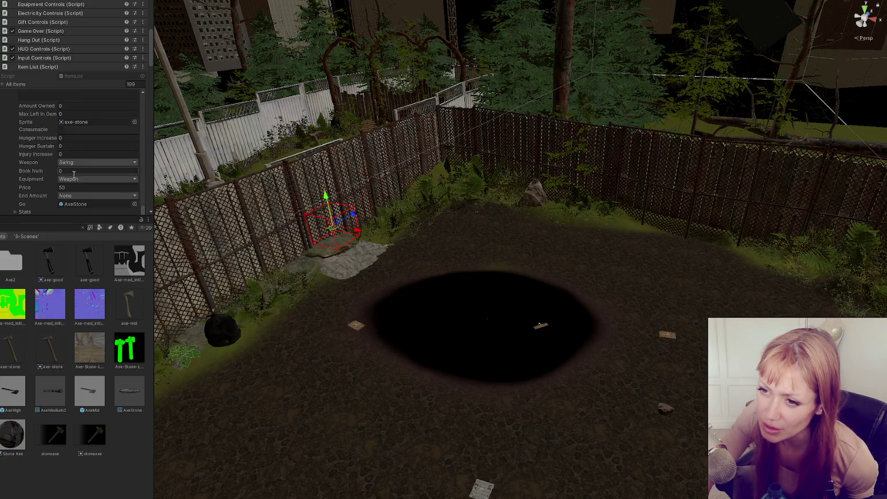
left_click(80, 163)
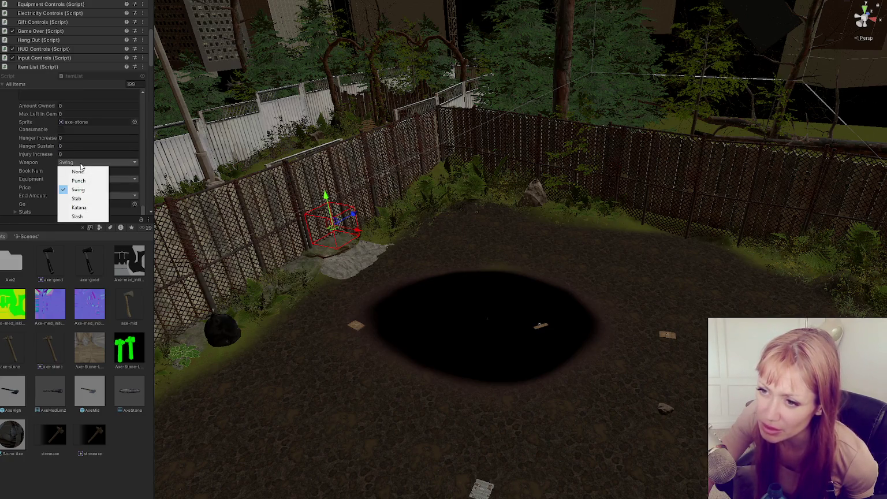
left_click(142, 163)
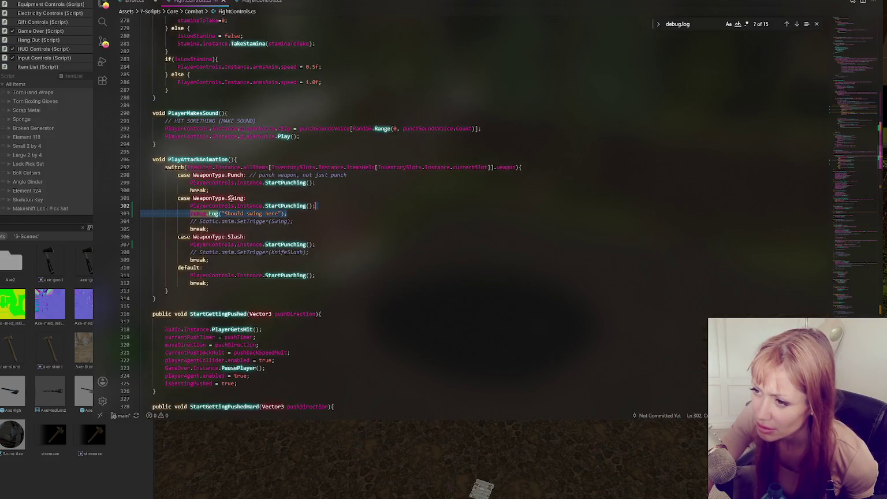
- Search FightControls.cs for PlayAttackAnimation to find its call and its definition
left_click(283, 222)
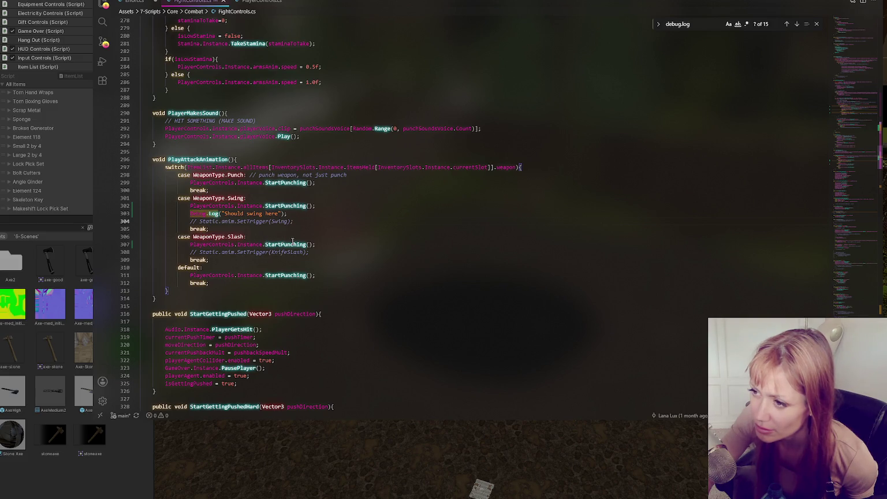
left_click(227, 160)
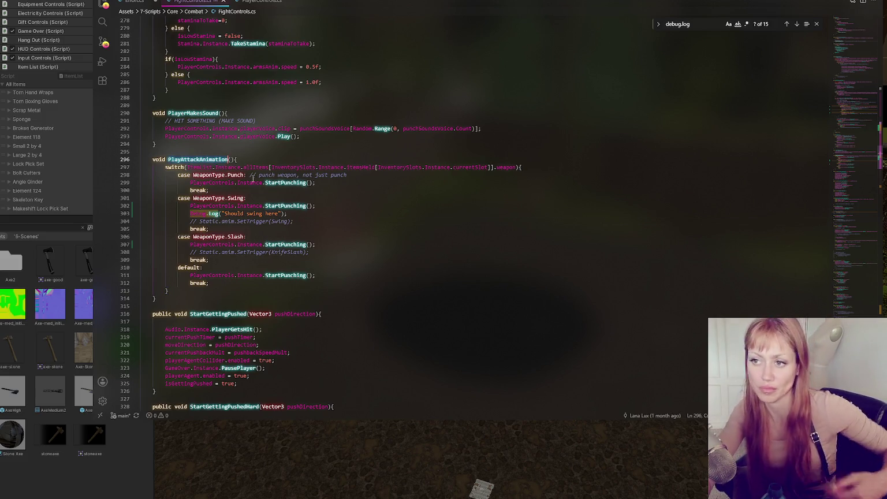
key("ctrl+f")
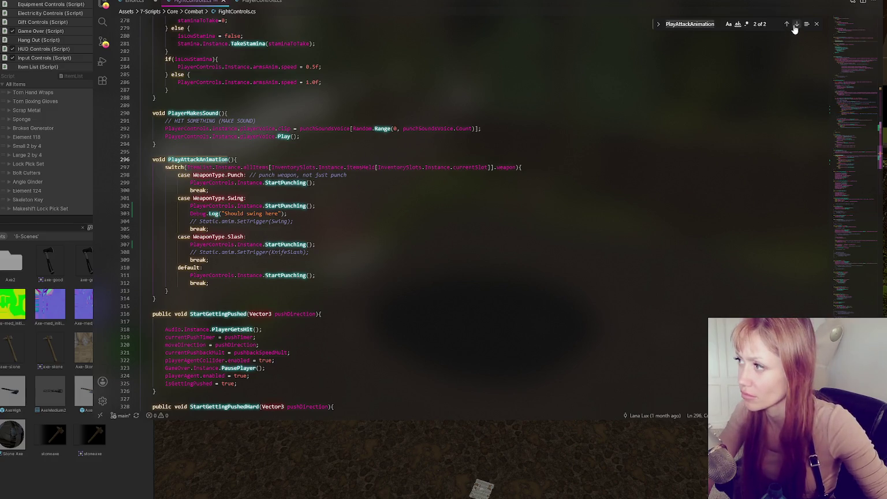
left_click(787, 25)
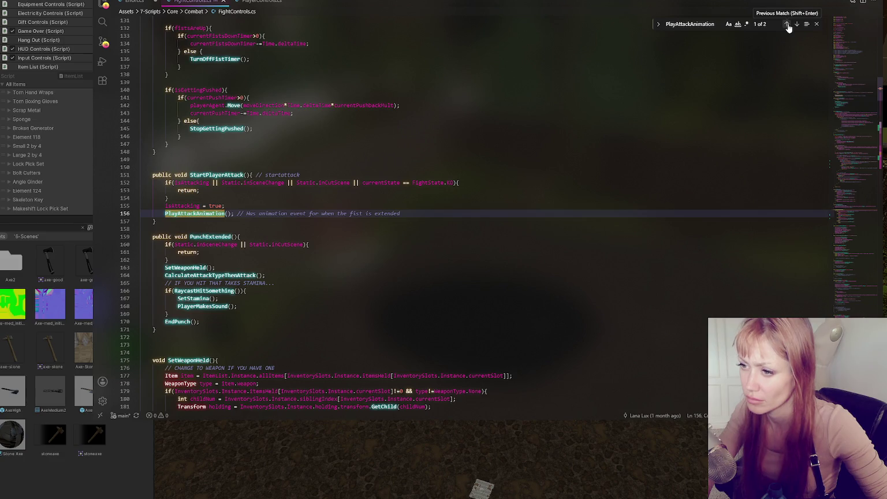
left_click(789, 24)
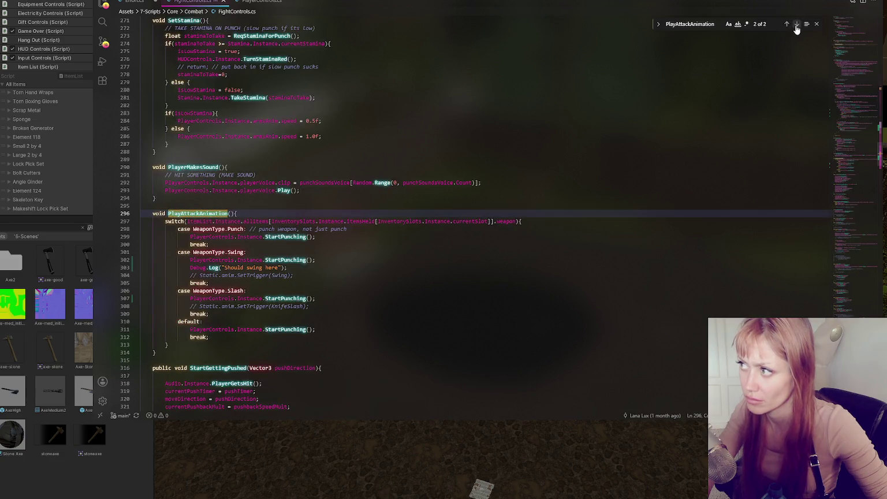
- Add Debug.Log("Punching"); inside the Punch case
left_click(355, 229)
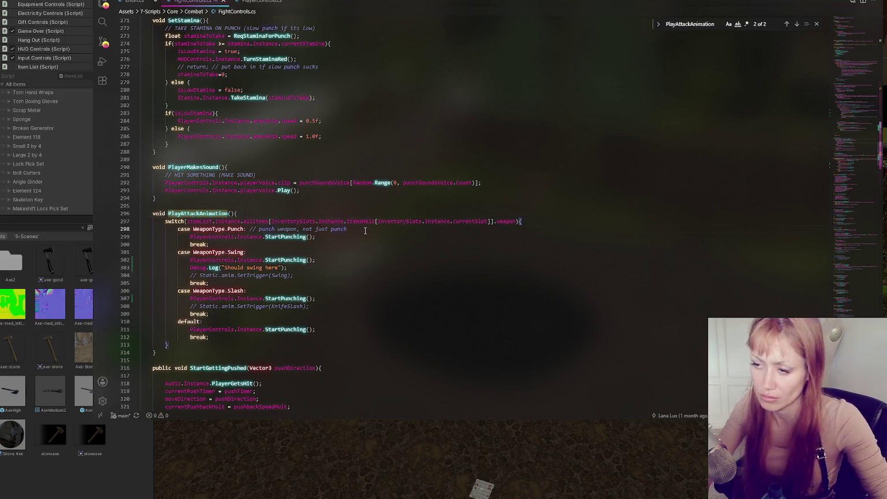
key("Return")
type("Debug.Log(\"Punching\"")
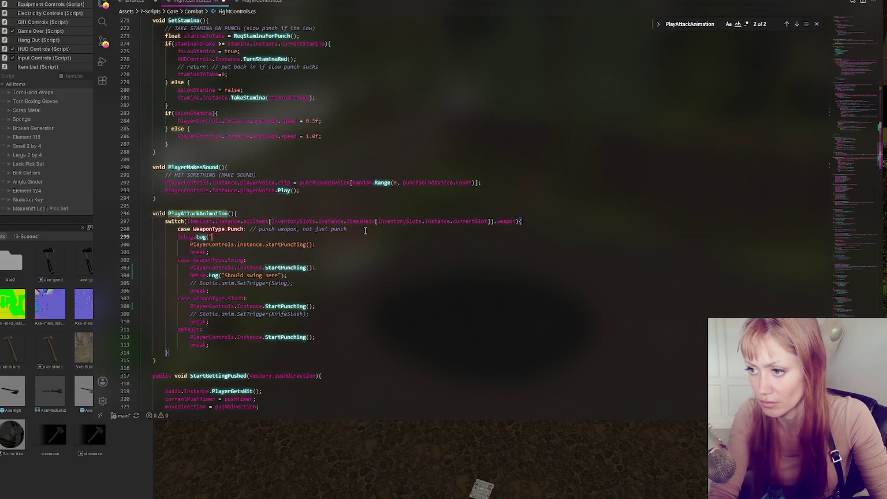
type(");")
key("Home")
key("Tab")
- Move the "Should swing here" log above StartPunching and duplicate it above the switch as "2"
left_click(329, 275)
key("alt+Up")
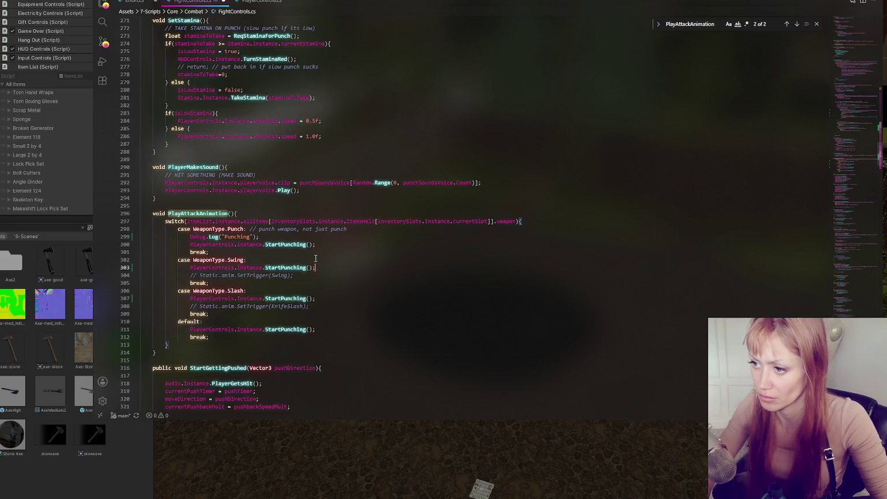
key("ctrl+c")
left_click(276, 222)
key("ctrl+v")
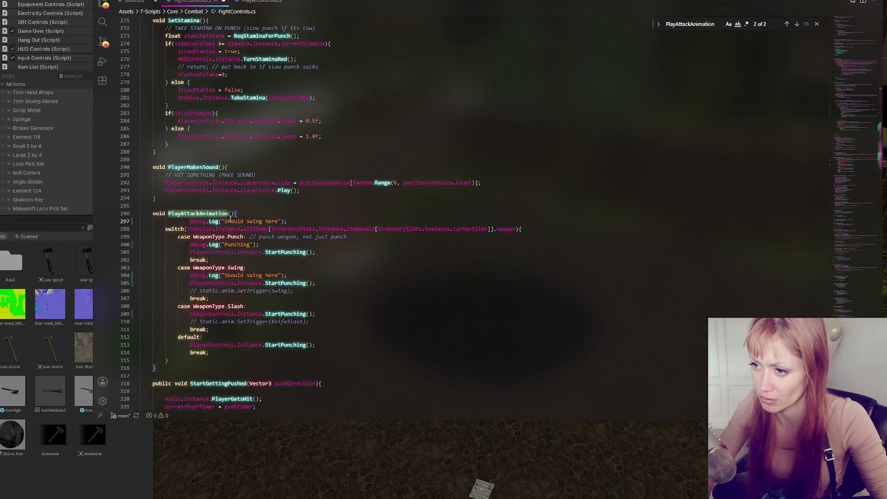
left_click_drag(225, 222, 280, 222)
- Add a Debug.Log("1") line right after isAttacking = true in StartPlayerAttack
left_click(787, 23)
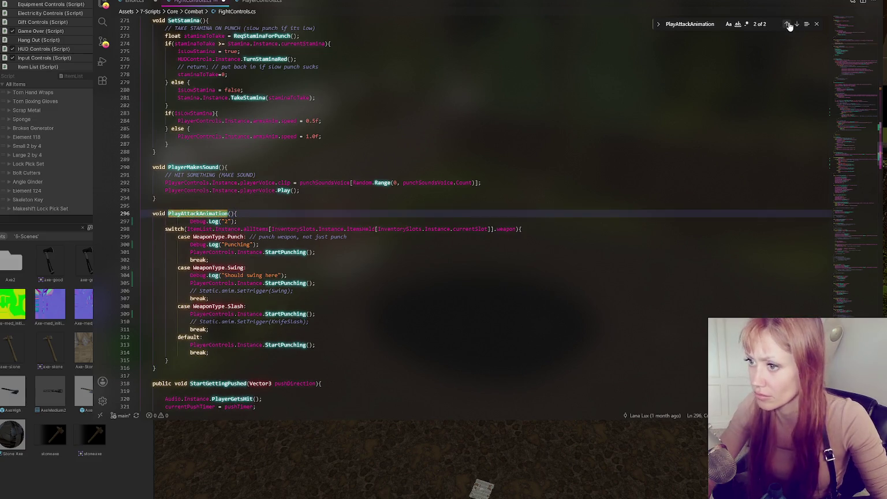
left_click(787, 23)
left_click(242, 208)
key("Return")
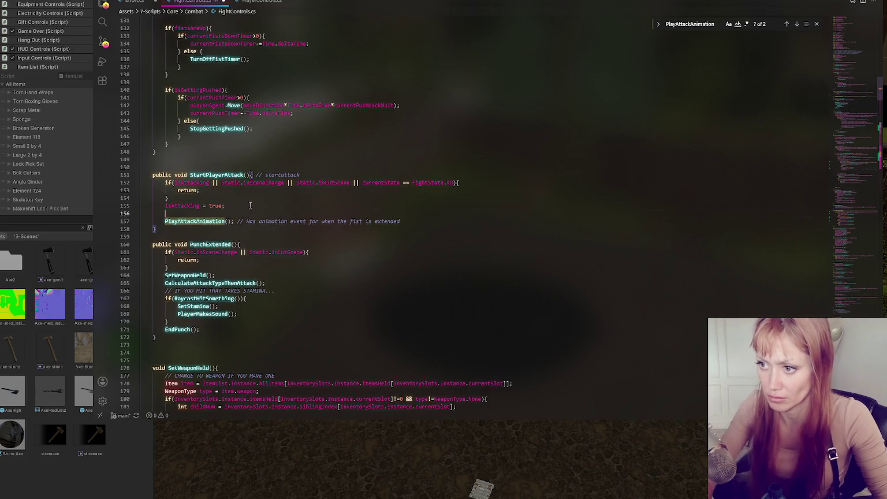
key("ctrl+v")
left_click_drag(226, 222, 279, 221)
type("1")
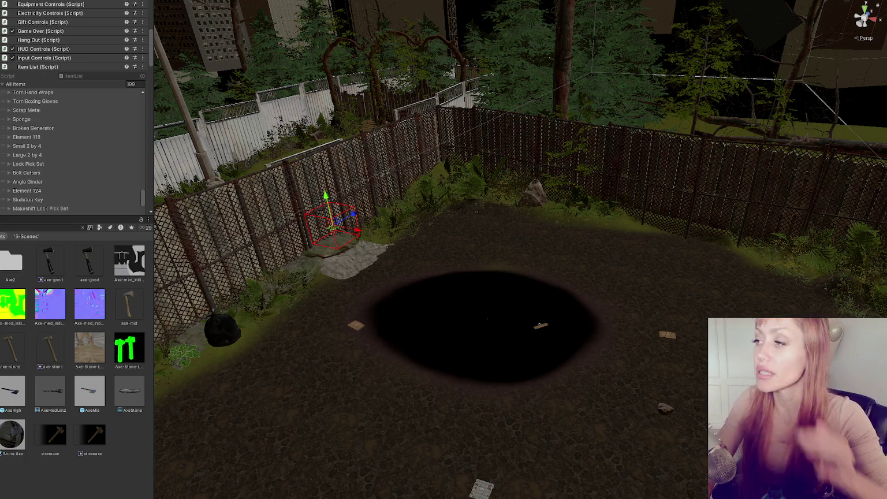
- Enter Play mode with Ctrl+P to test the "1" and "2" attack logs
key("ctrl+p")
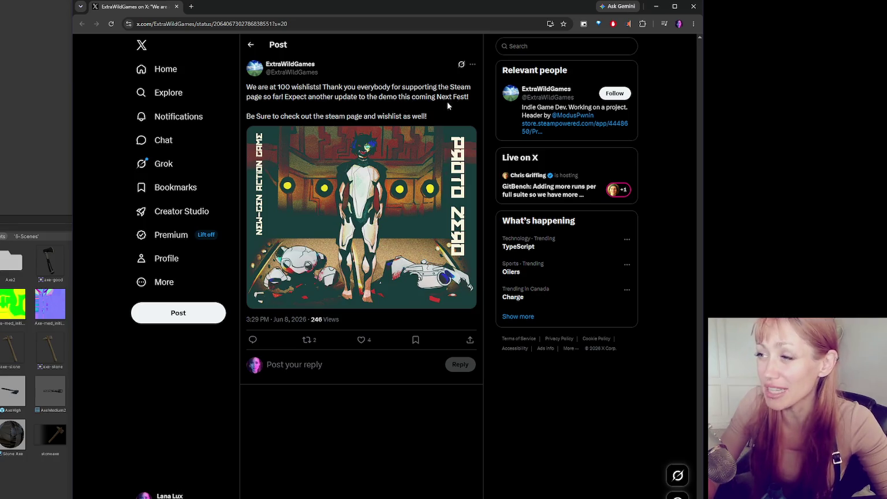
- Like the 100 Steam wishlists post, go back a page, and return to Unity
left_click(361, 339)
key("alt+Left")
key("alt+Tab")
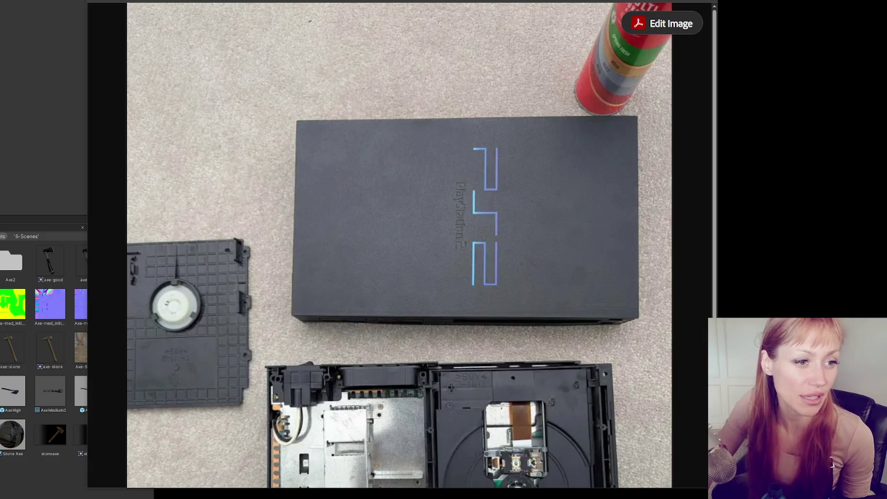
- Pan and scroll over the PlayStation 2 teardown photo to inspect it
mouse_move(382, 243)
left_mouse_down()
mouse_move(48, 214)
mouse_move(387, 6)
mouse_move(205, 41)
left_mouse_up()
scroll(386, 287, "down", 4)
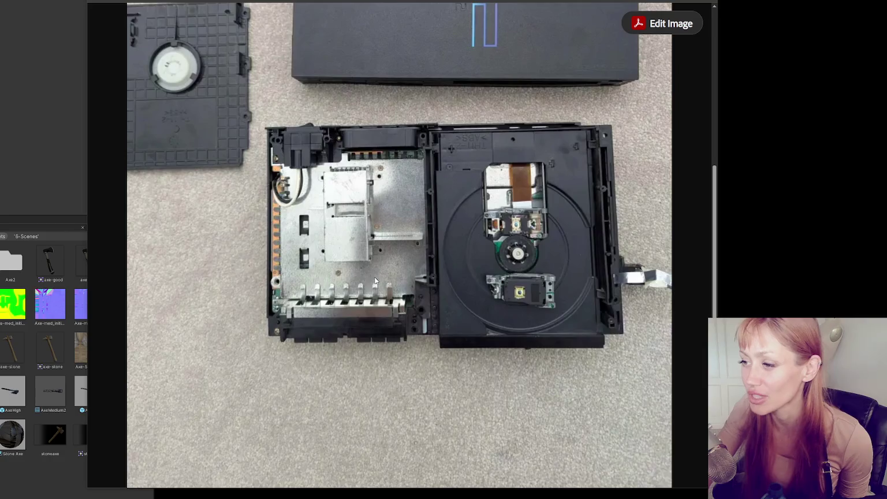
scroll(375, 280, "up", 4)
scroll(385, 278, "down", 3)
scroll(422, 209, "up", 3)
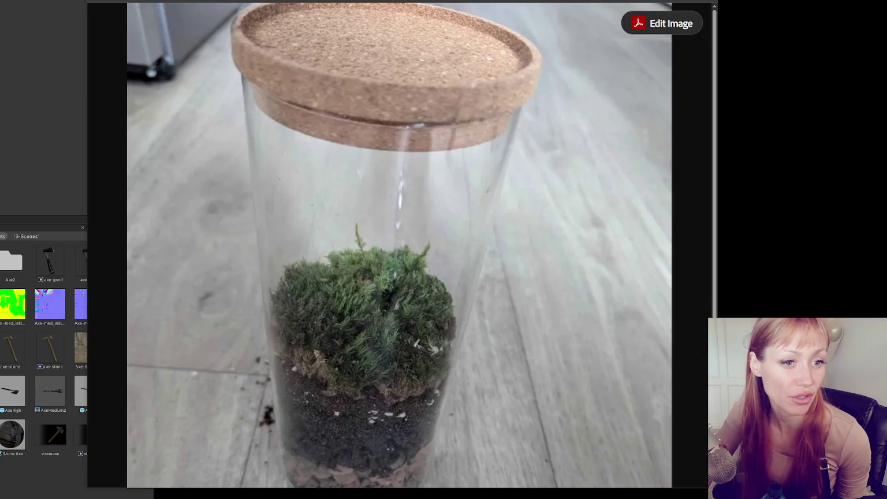
- Leave the terrarium photo and return to the X post window
key("alt+Tab")
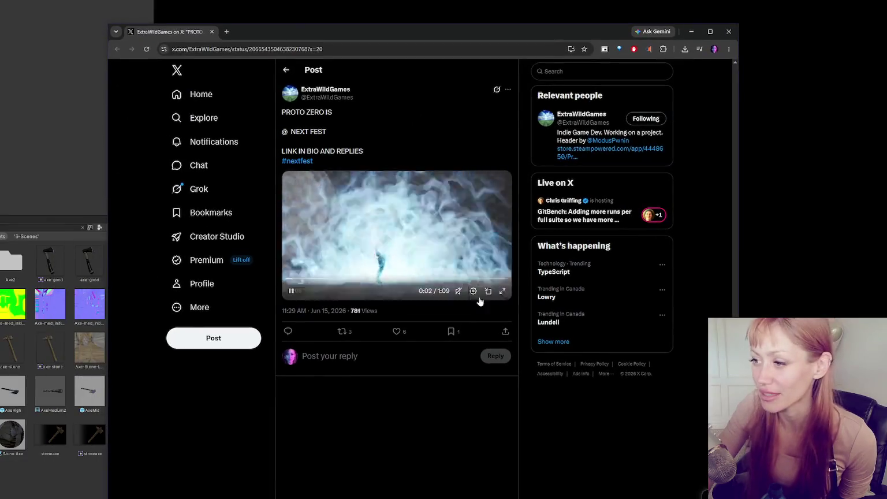
- Play the PROTO ZERO Next Fest video in full screen
left_click(503, 292)
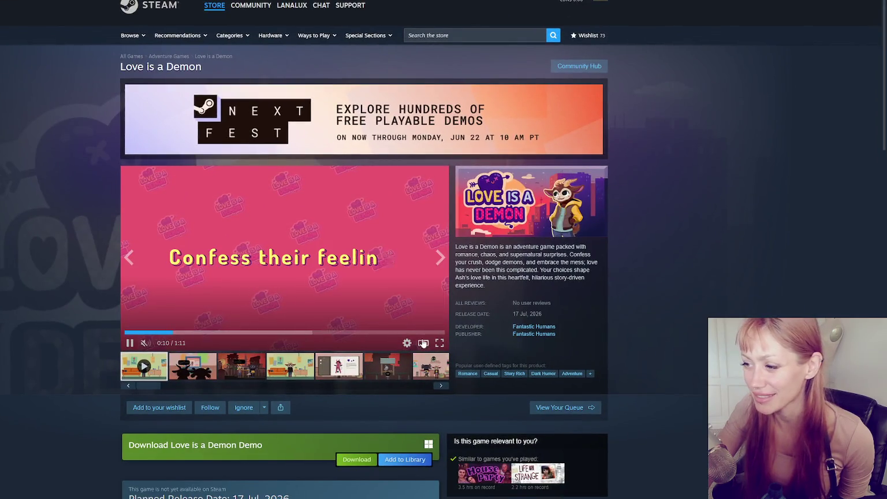
- Watch the Love is a Demon trailer full screen, then browse its screenshots
left_click(440, 343)
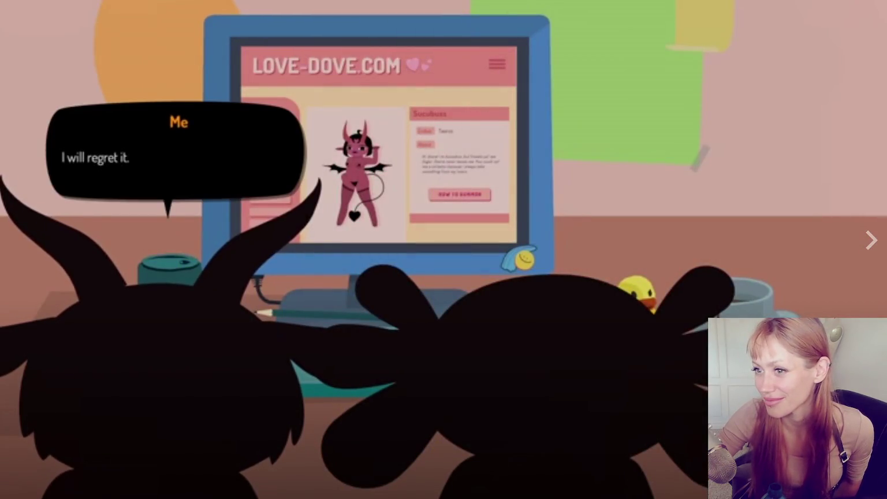
key("Escape")
left_click(261, 373)
left_click(289, 370)
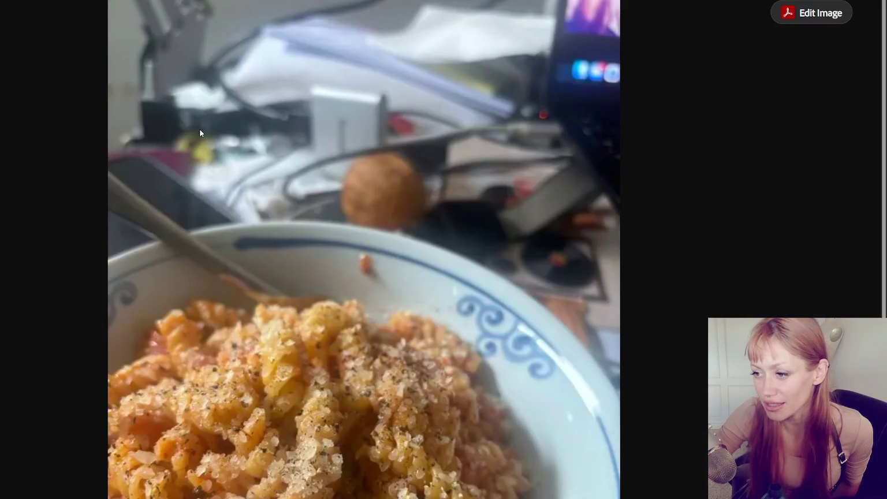
scroll(202, 134, "down", 3)
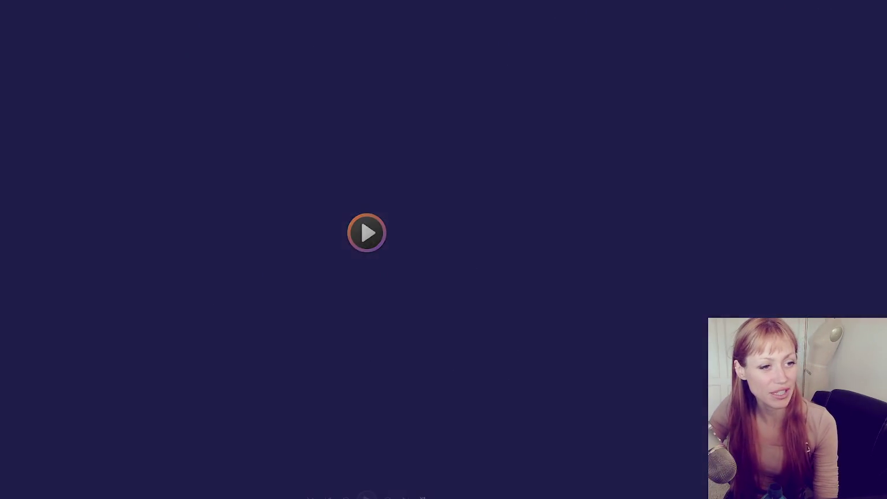
key("space")
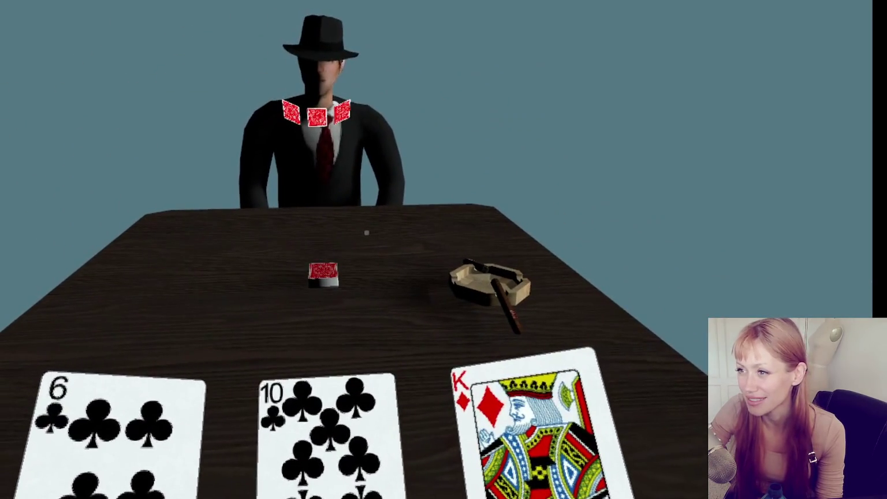
- Rewind the card-game video clip to an earlier moment
key("Left")
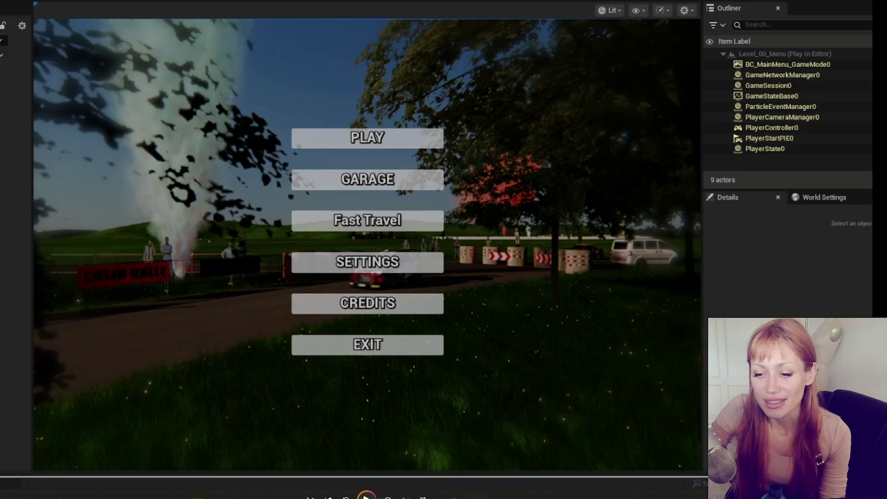
- Start the game, pause back to its main menu, then open the shared dog album
left_click(385, 142)
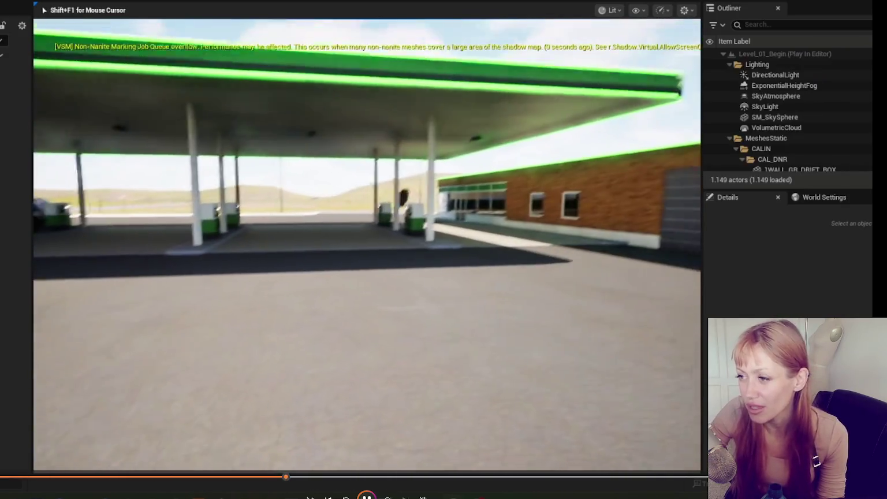
key("p")
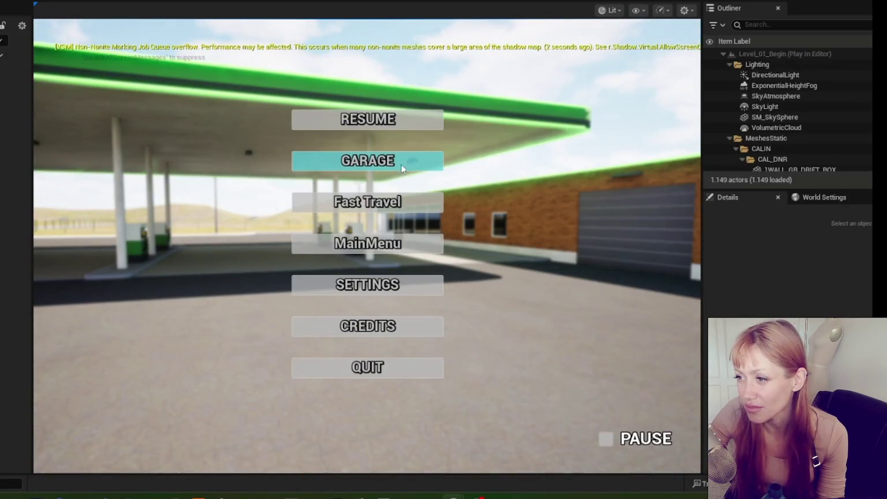
left_click(385, 372)
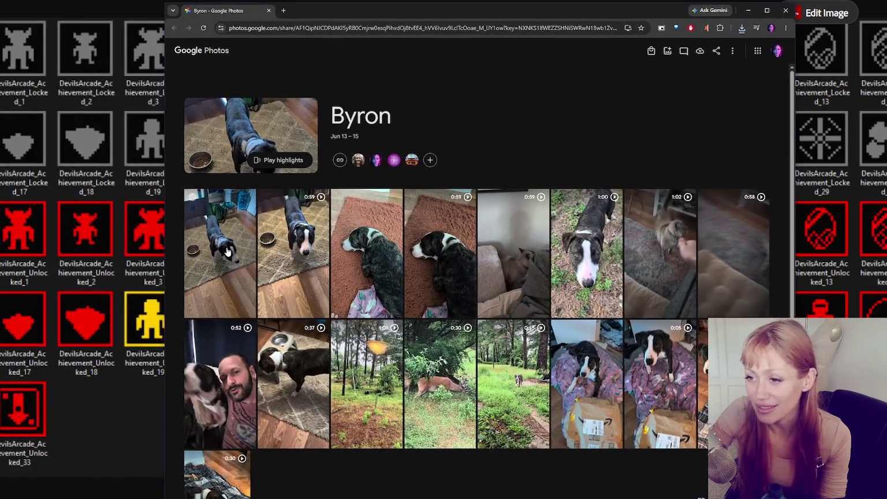
left_click(234, 258)
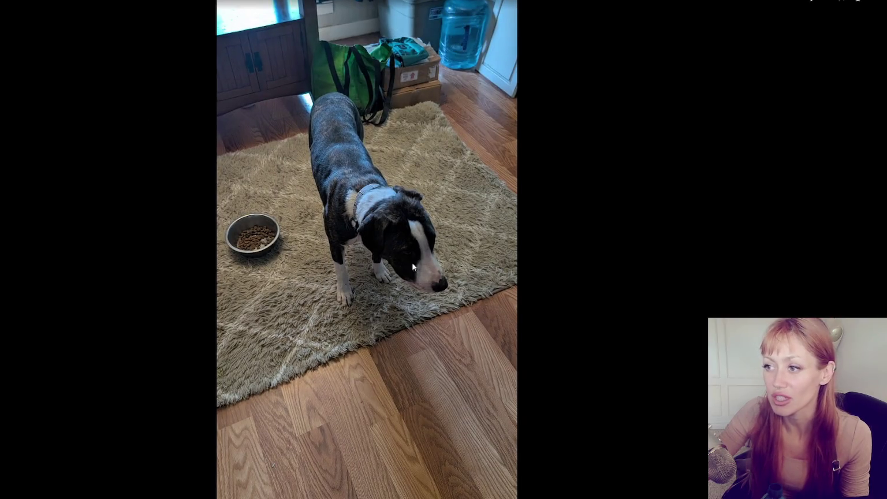
- Advance twice in the album, past the dog video to a grey cat peeking from the couch
mouse_move(628, 241)
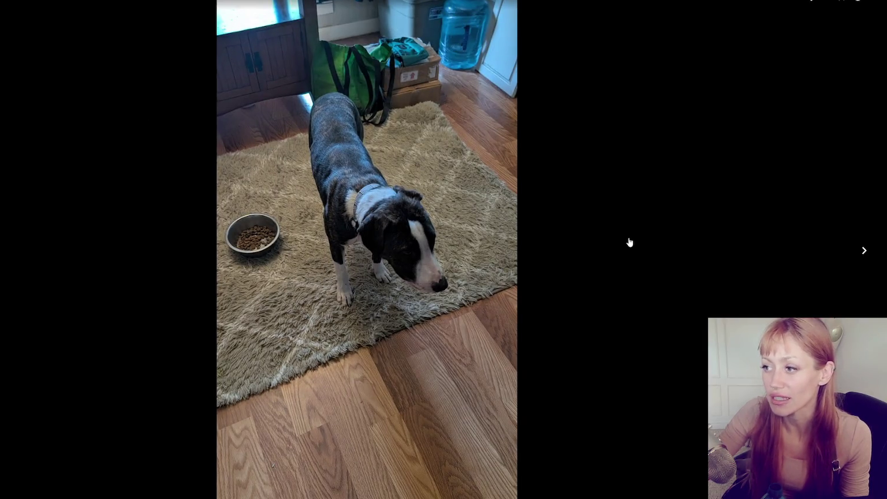
left_click(857, 253)
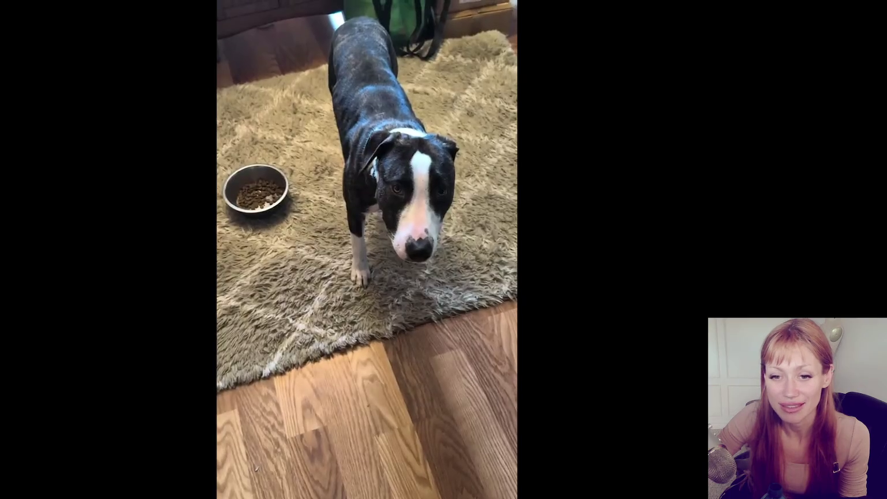
left_click(865, 253)
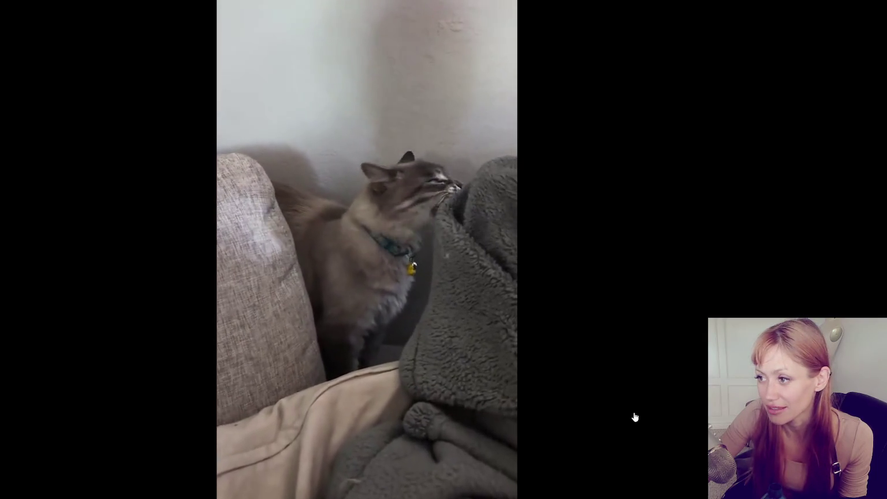
- Skip ahead two items past the brindle dog photo to the grey cat sniffing a hand
left_click(866, 253)
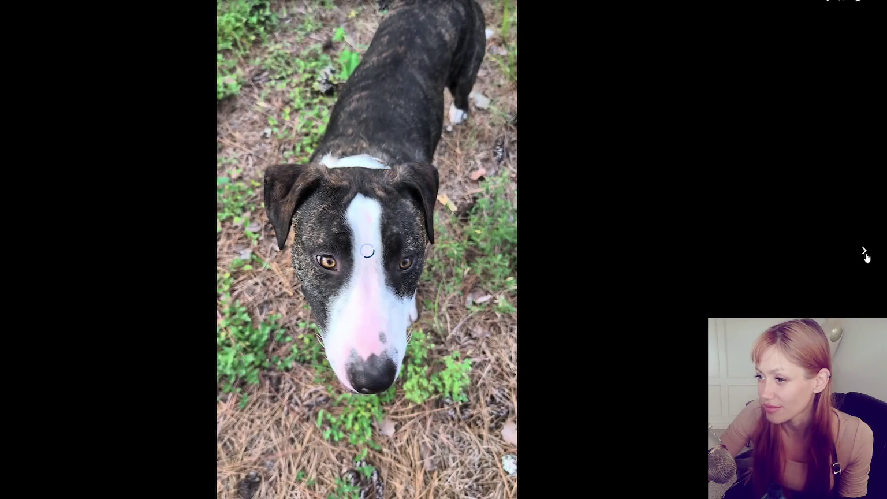
left_click(866, 255)
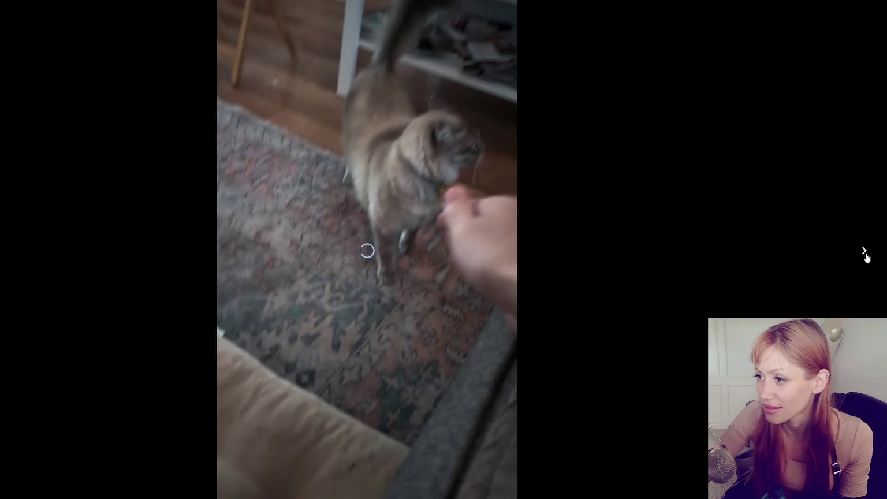